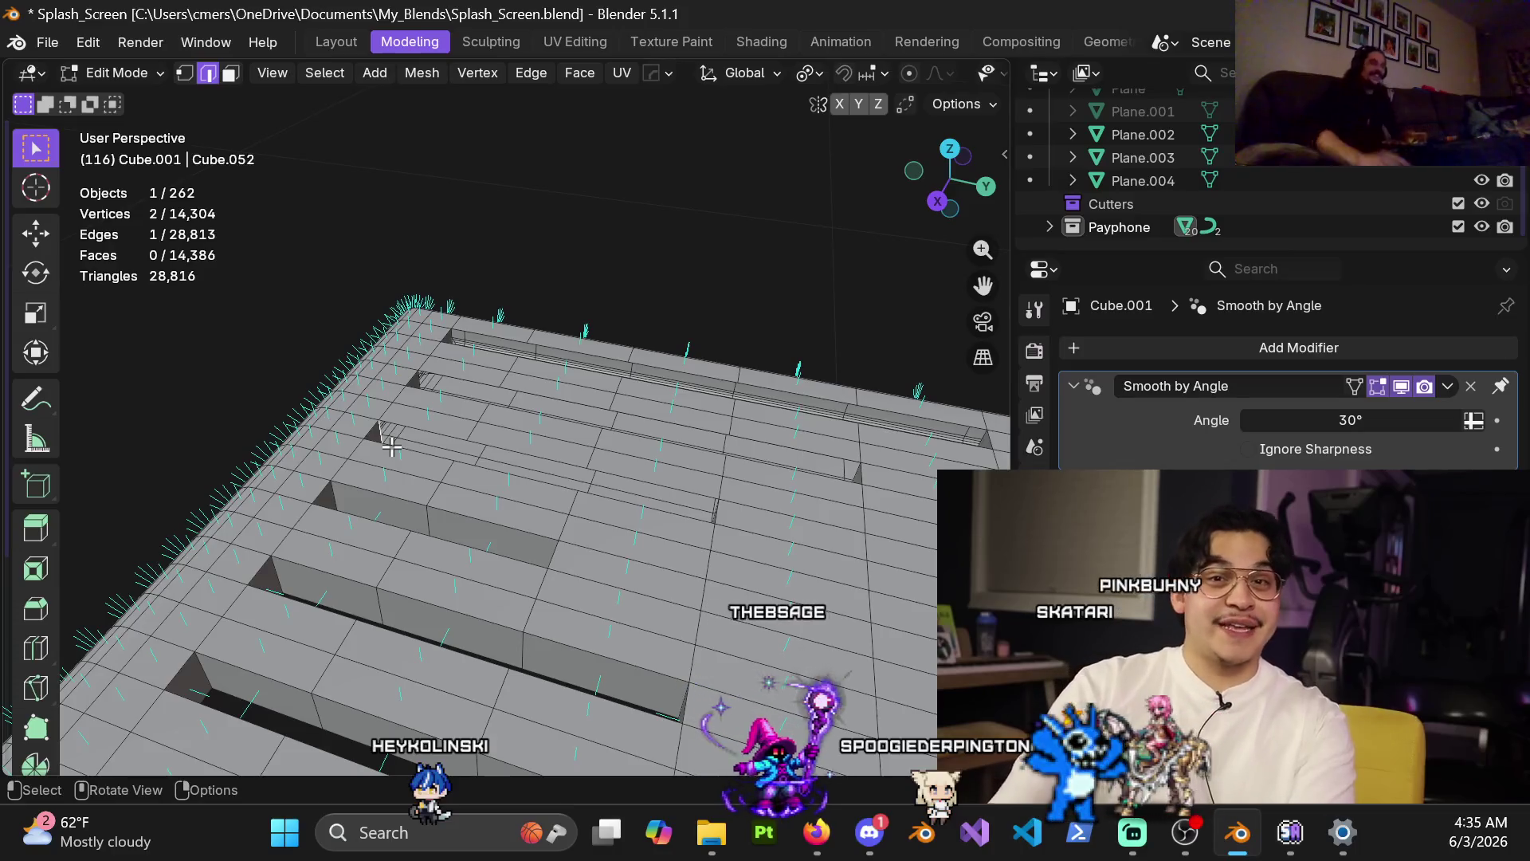
Fill in new faces along the top strips of the slotted panel.
click(1235, 762)
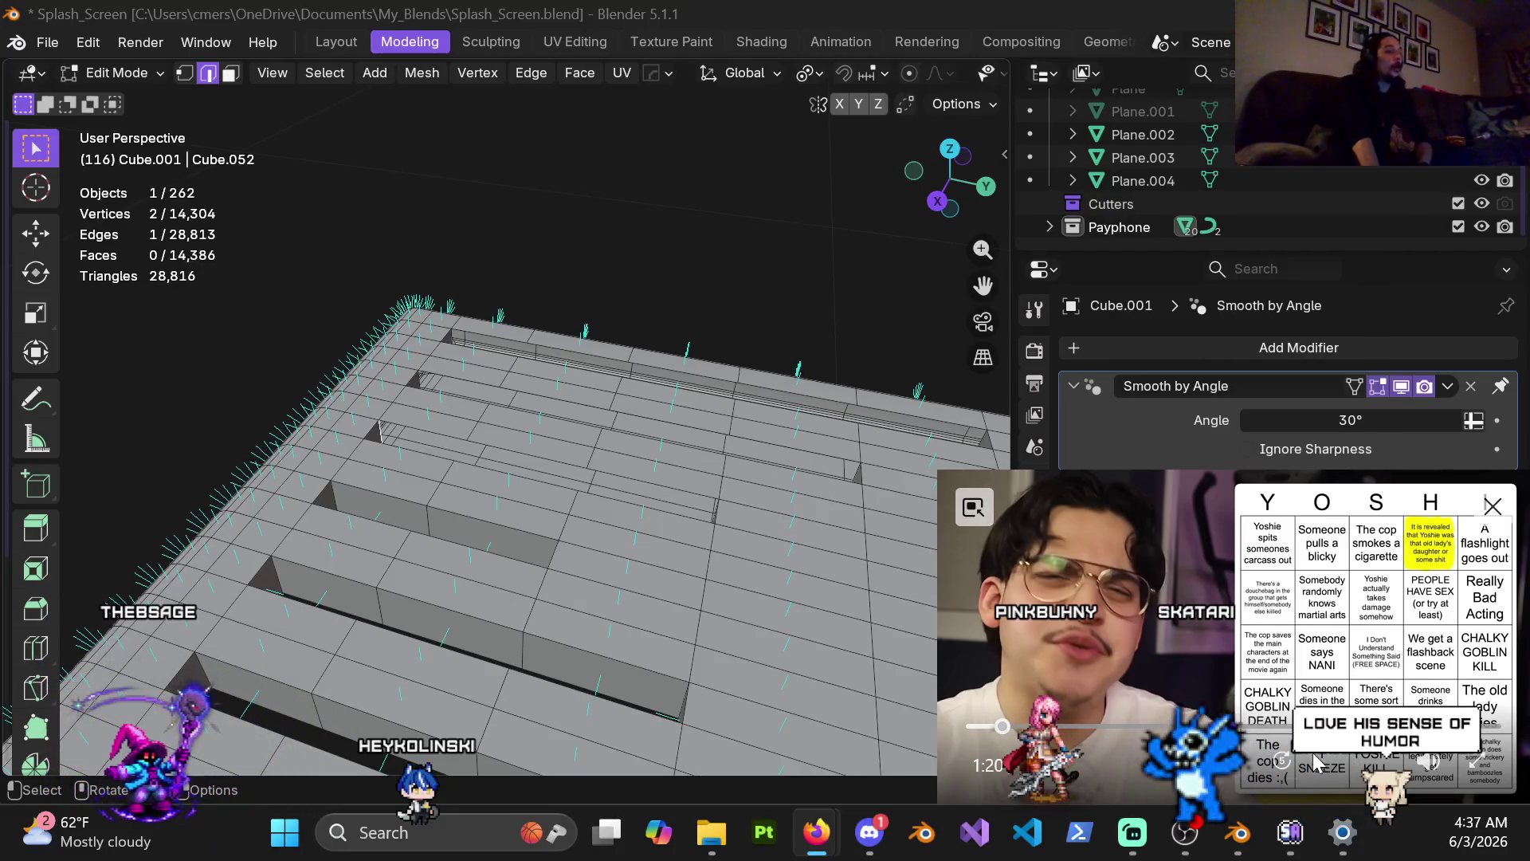
click(1231, 777)
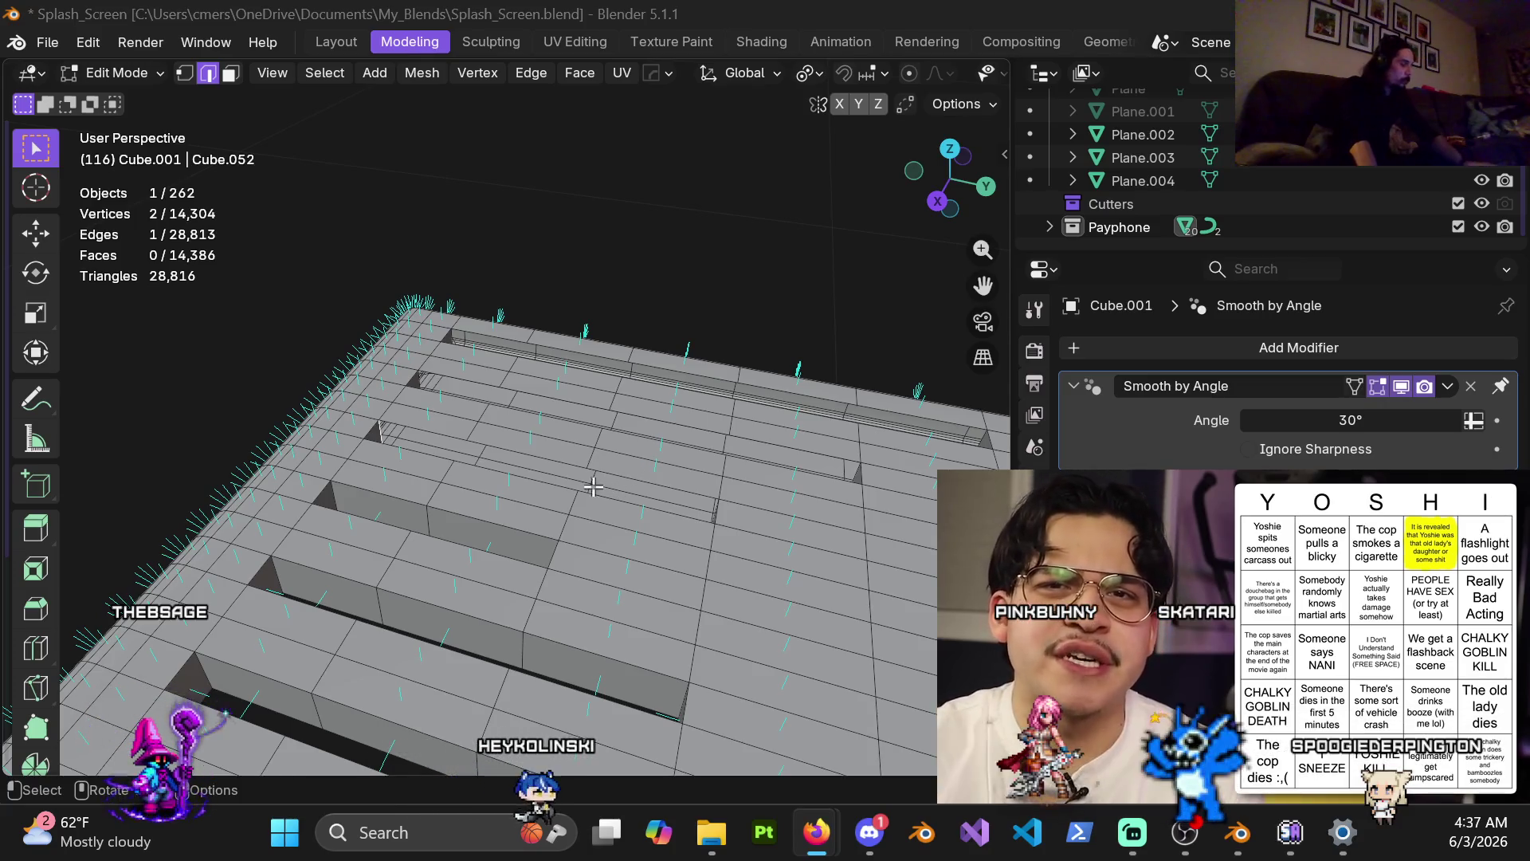
mouse_move(428, 458)
middle_down()
mouse_move(499, 433)
mouse_move(563, 470)
mouse_move(478, 494)
mouse_move(449, 532)
middle_up()
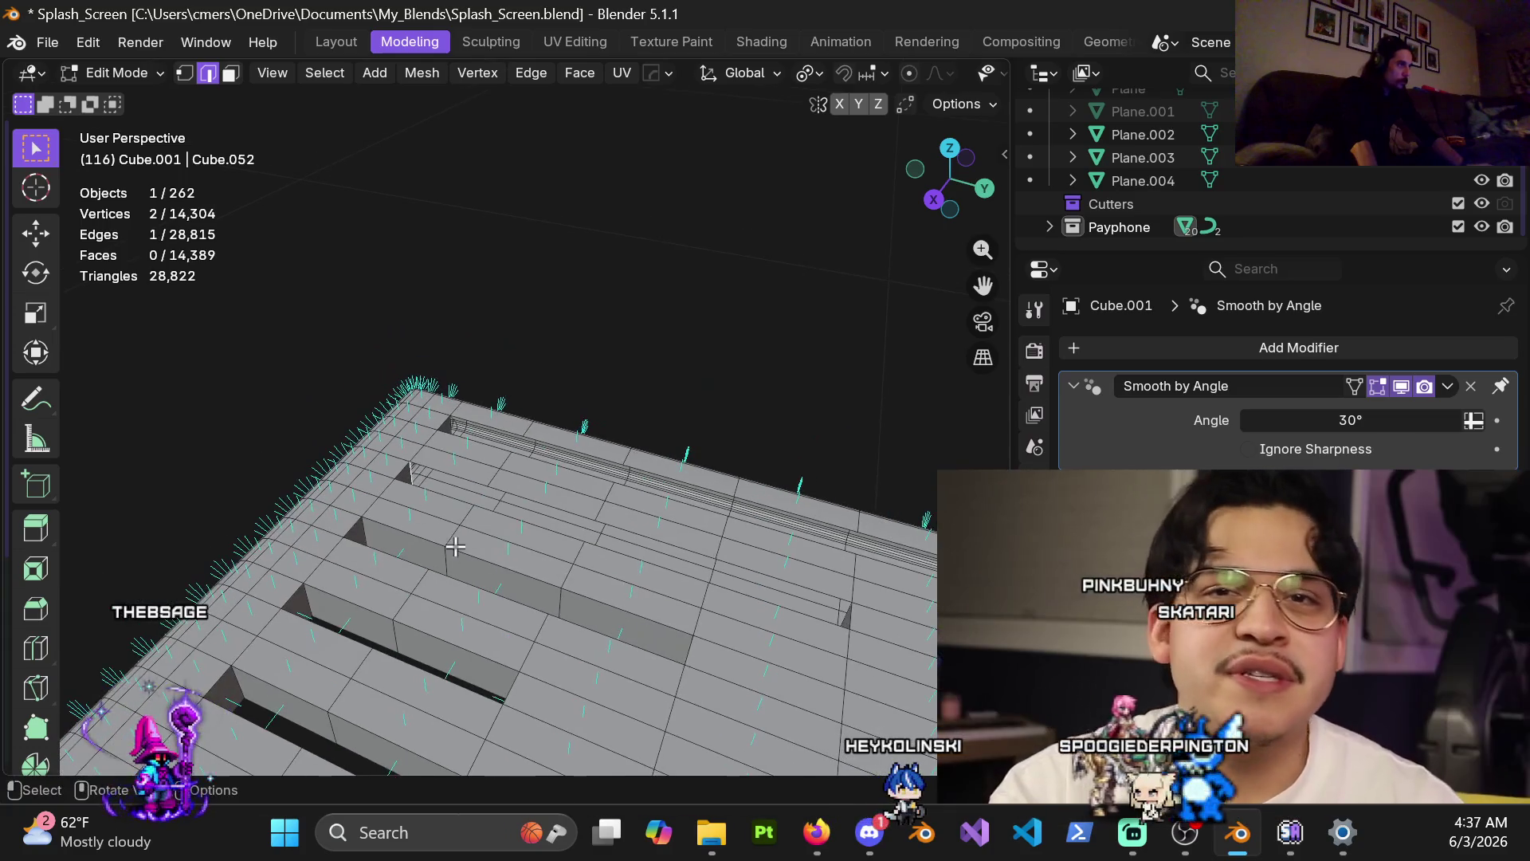
key(ctrl+z)
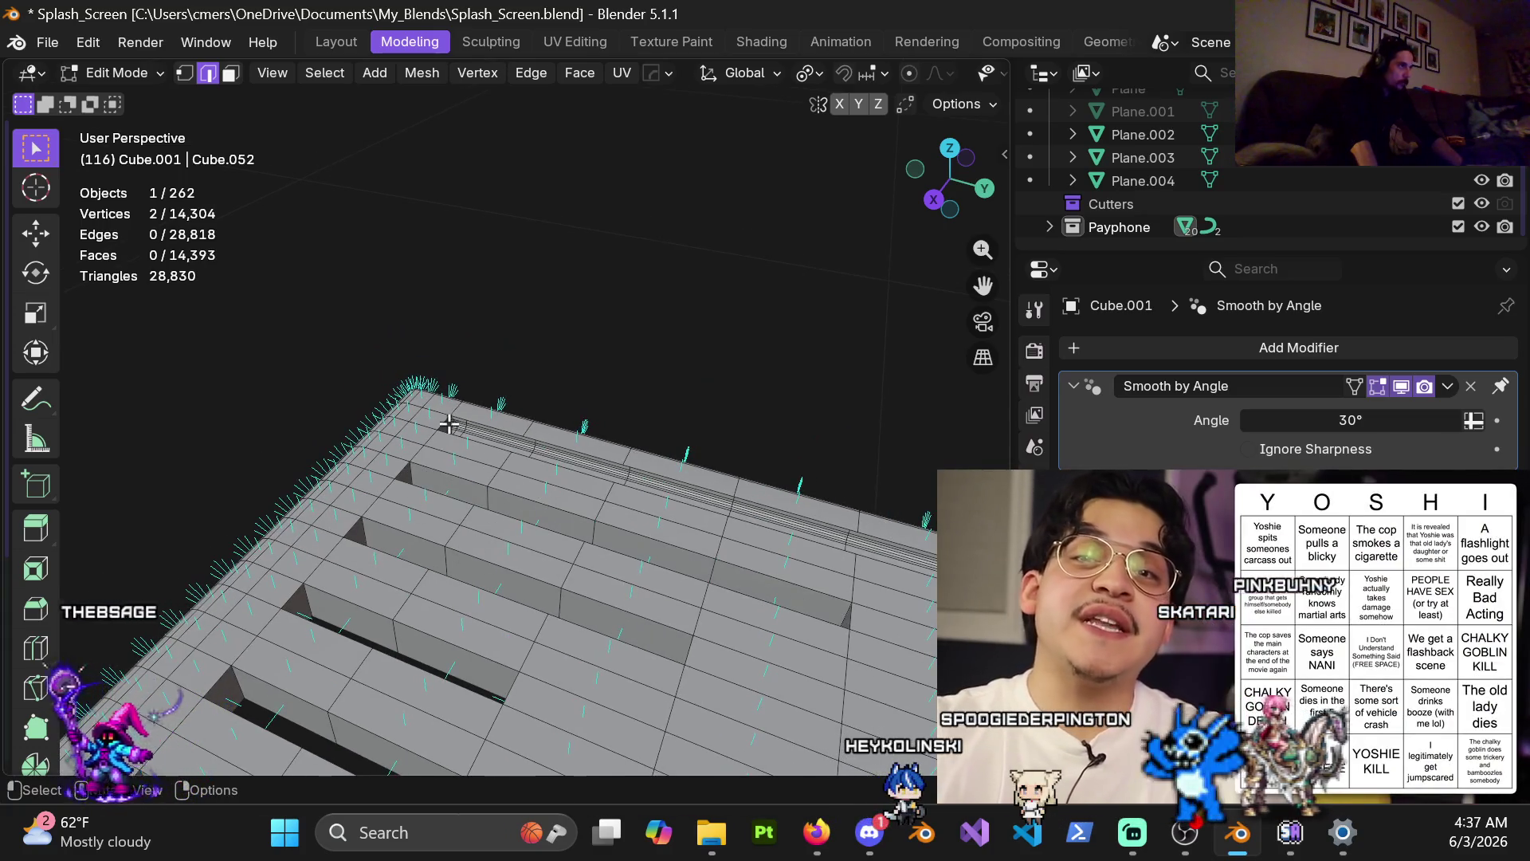
mouse_move(599, 513)
shift+middle_down()
mouse_move(540, 509)
mouse_move(717, 540)
mouse_move(757, 481)
shift+middle_up()
scroll(512, 437, down, 3)
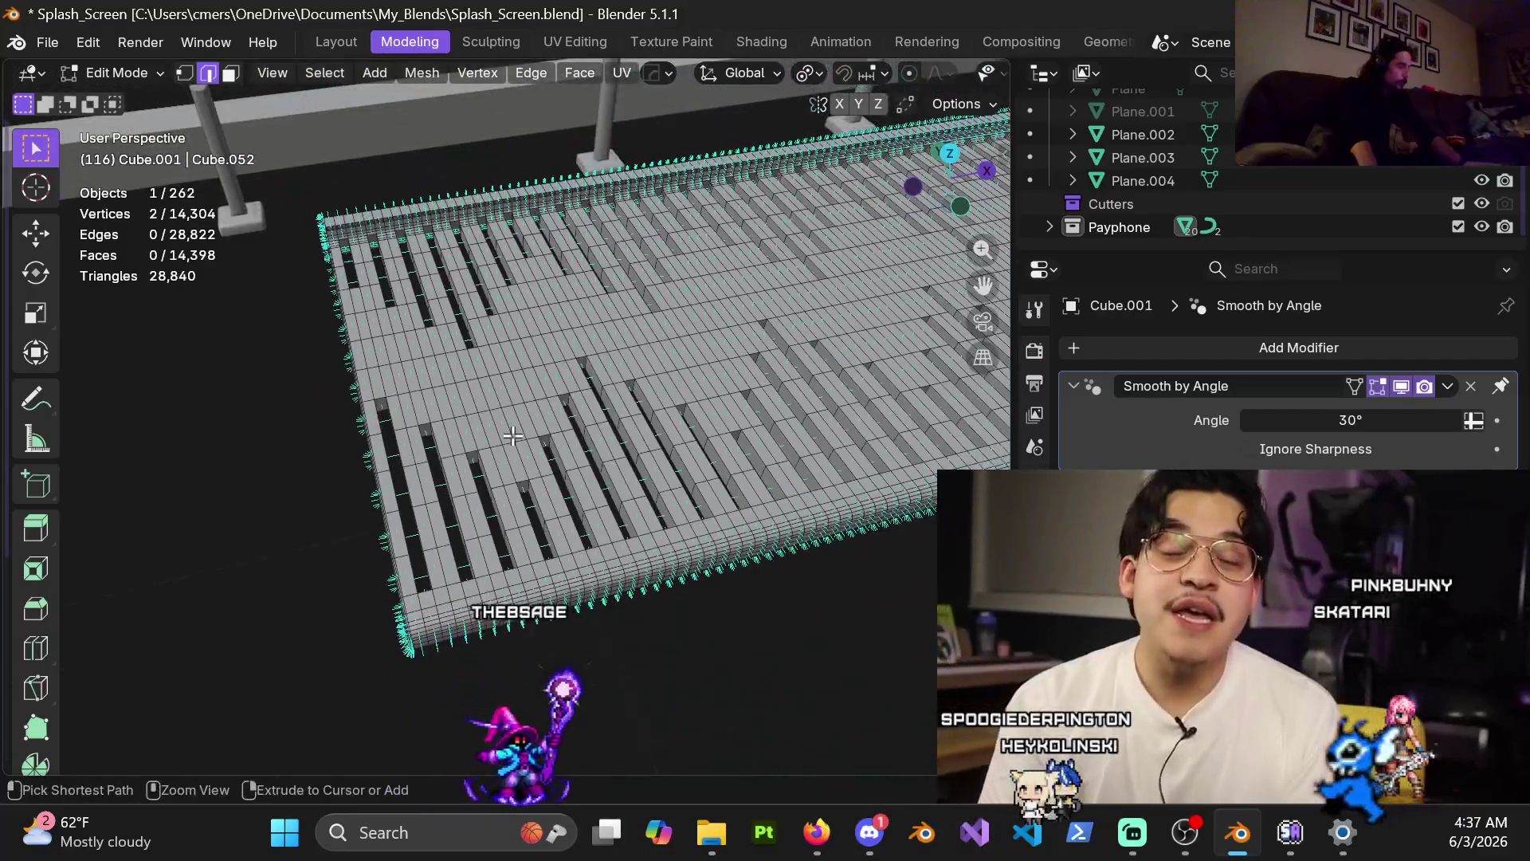
middle_drag(512, 436, 462, 414)
Return to Object Mode and view the panel's zigzag slot pattern from a low side angle.
key(ctrl+Tab)
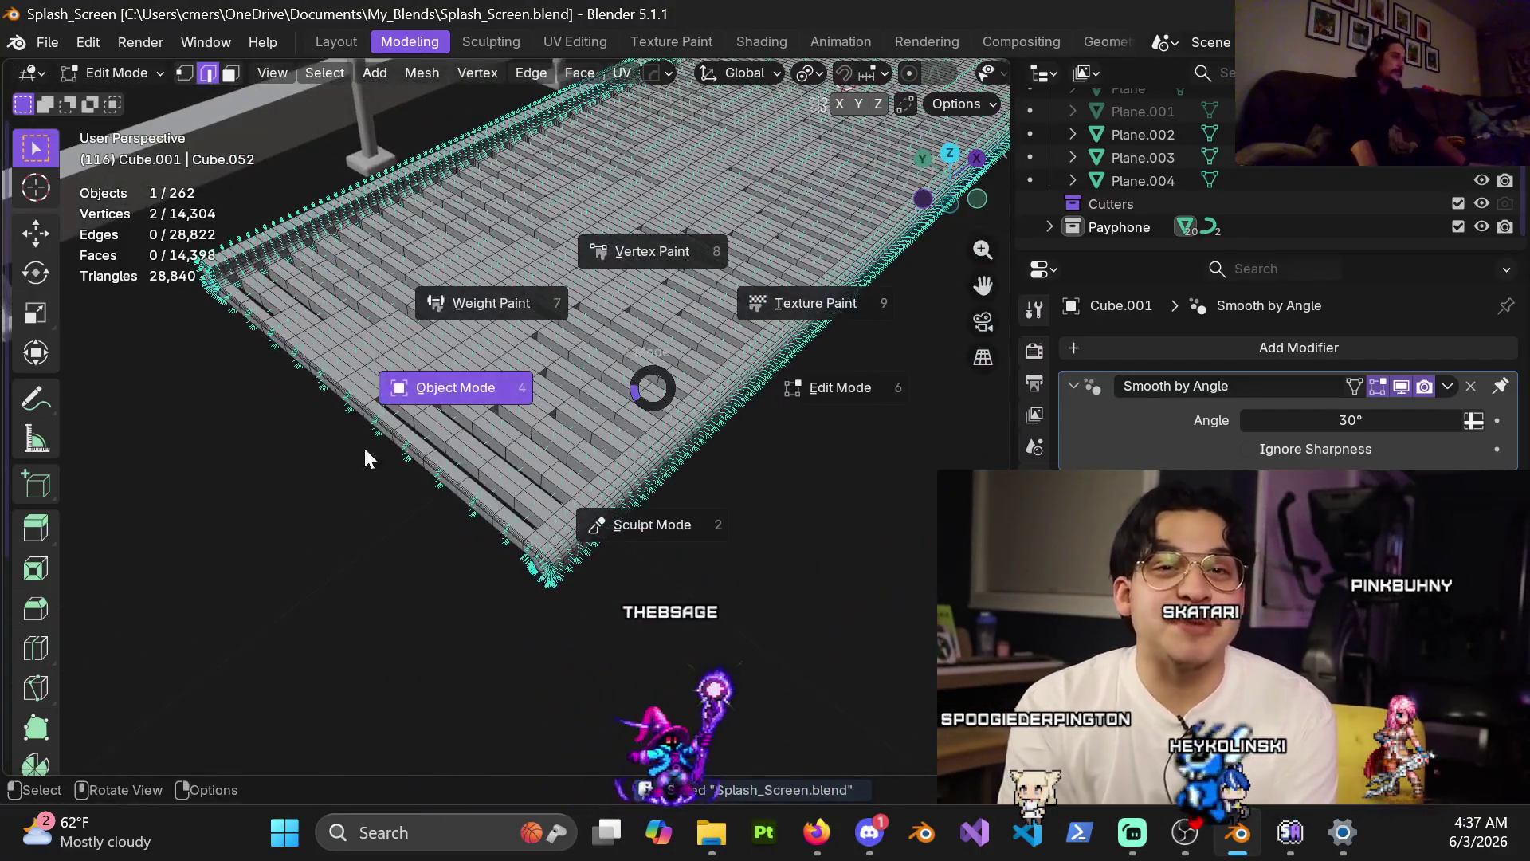
click(342, 461)
mouse_move(607, 284)
middle_down()
mouse_move(514, 428)
mouse_move(438, 347)
mouse_move(443, 331)
mouse_move(405, 369)
mouse_move(557, 499)
mouse_move(488, 411)
mouse_move(833, 377)
mouse_move(323, 416)
mouse_move(501, 353)
mouse_move(309, 487)
mouse_move(369, 489)
mouse_move(461, 552)
middle_up()
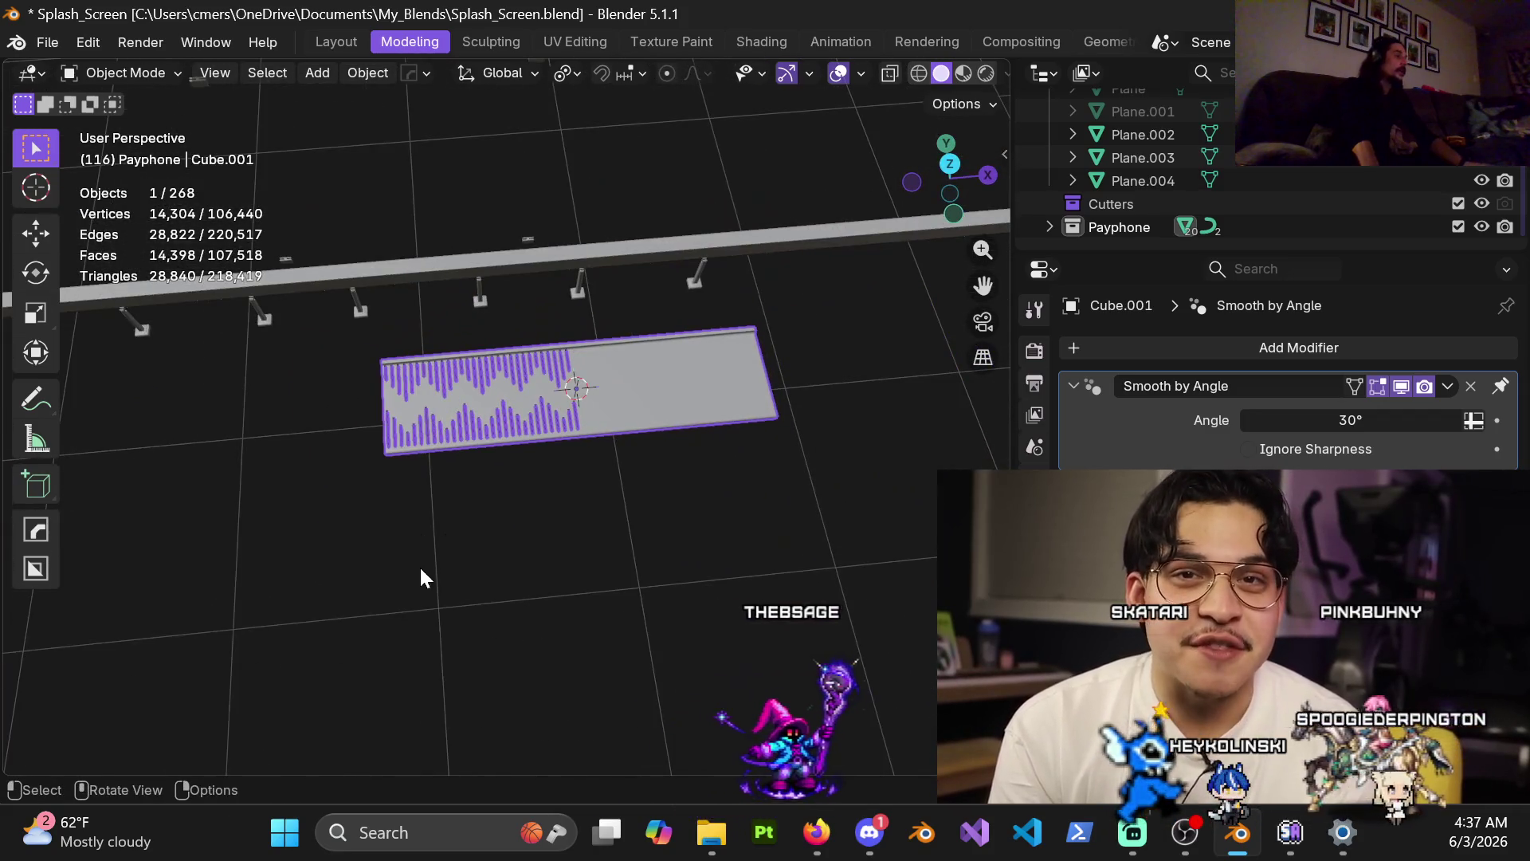
scroll(414, 567, up, 2)
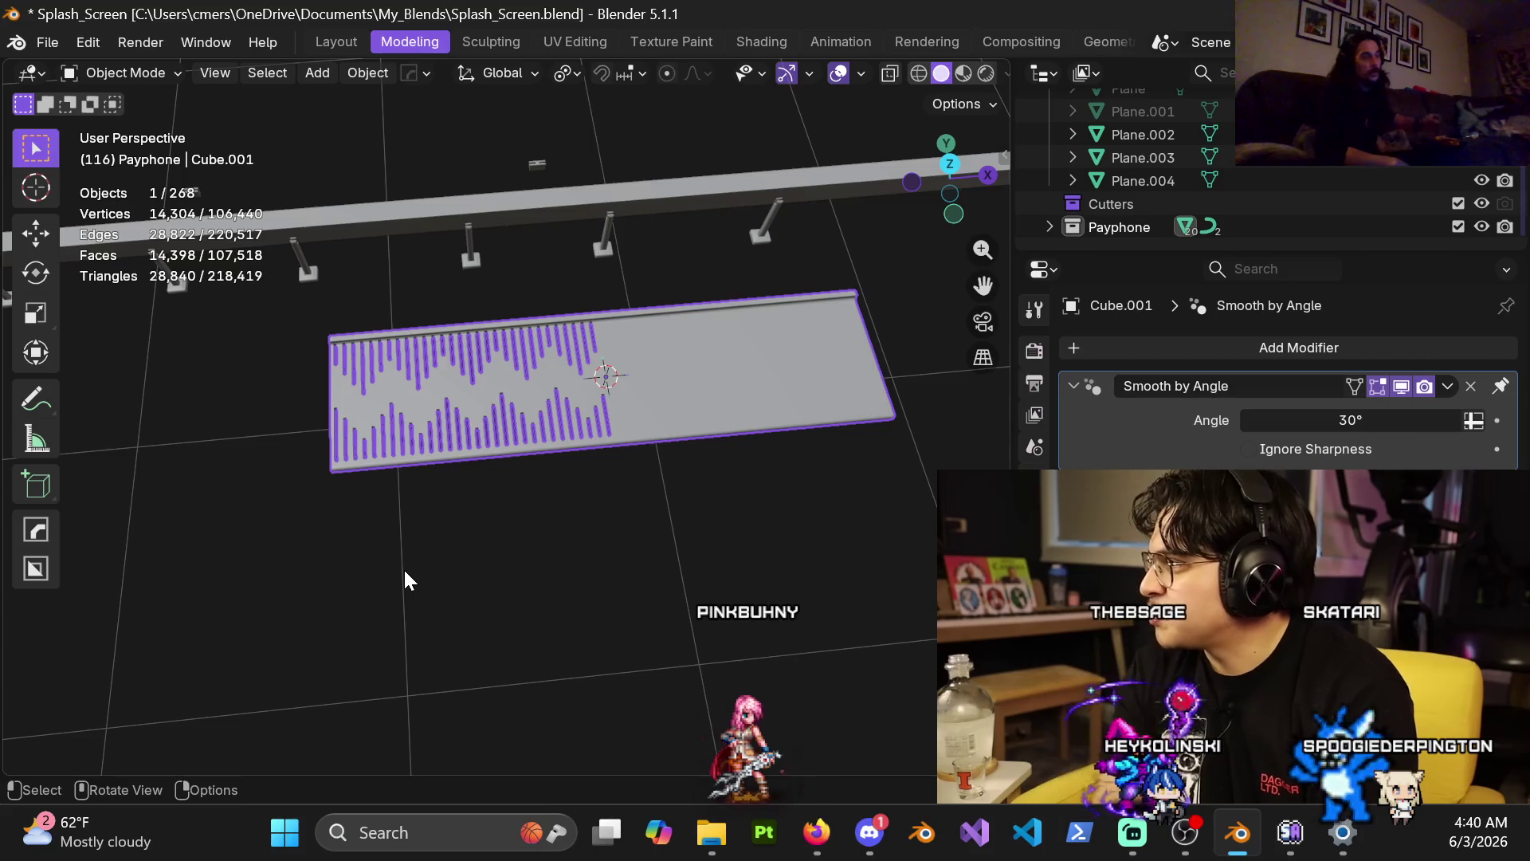
Bring the Boolean-cut zigzag slot panel Cube.001 closer into view.
click(1232, 749)
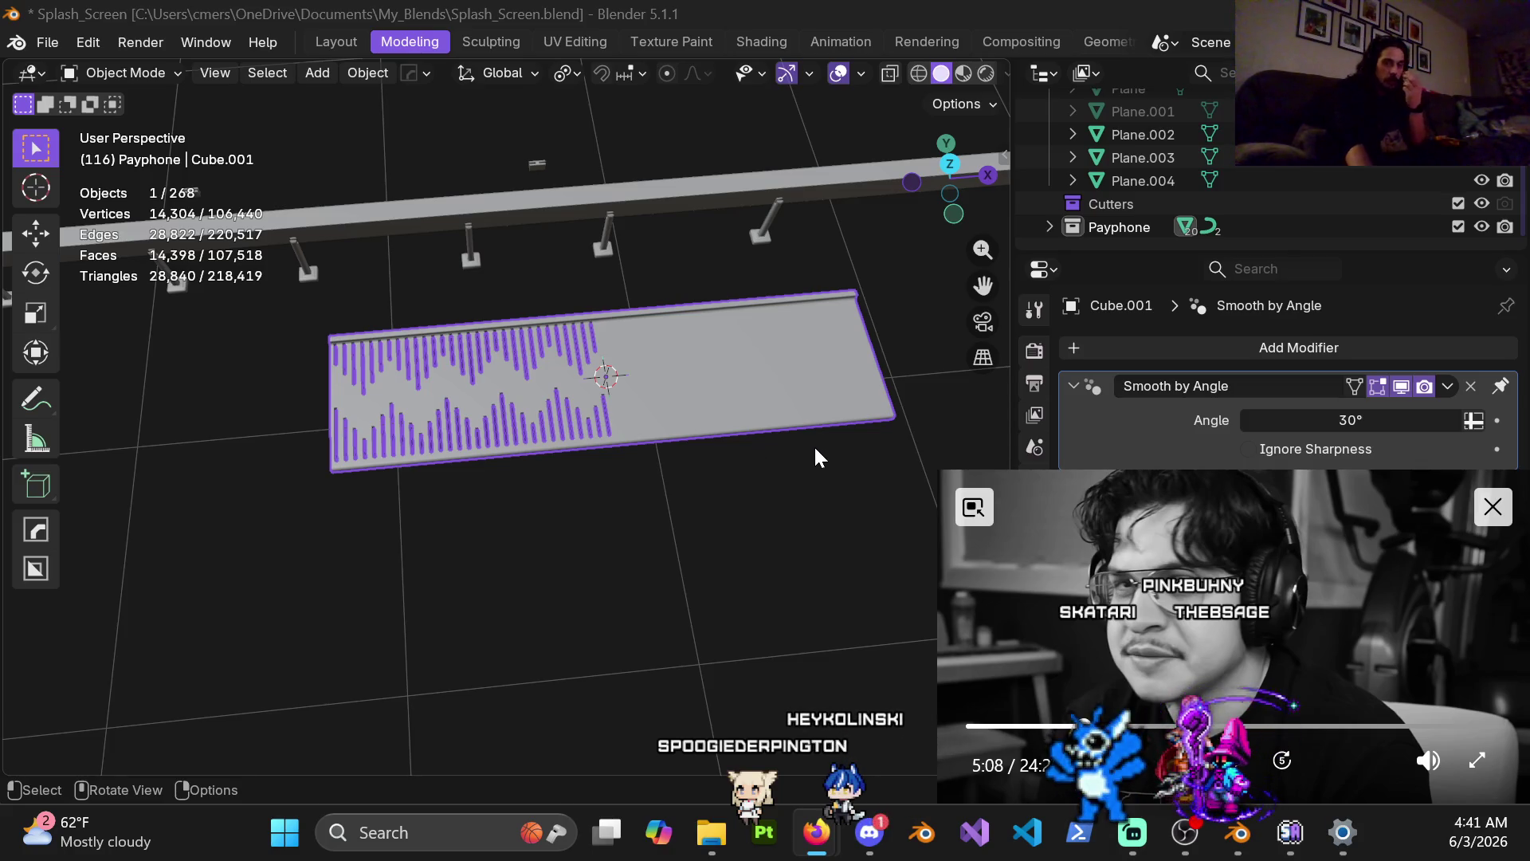
click(1235, 762)
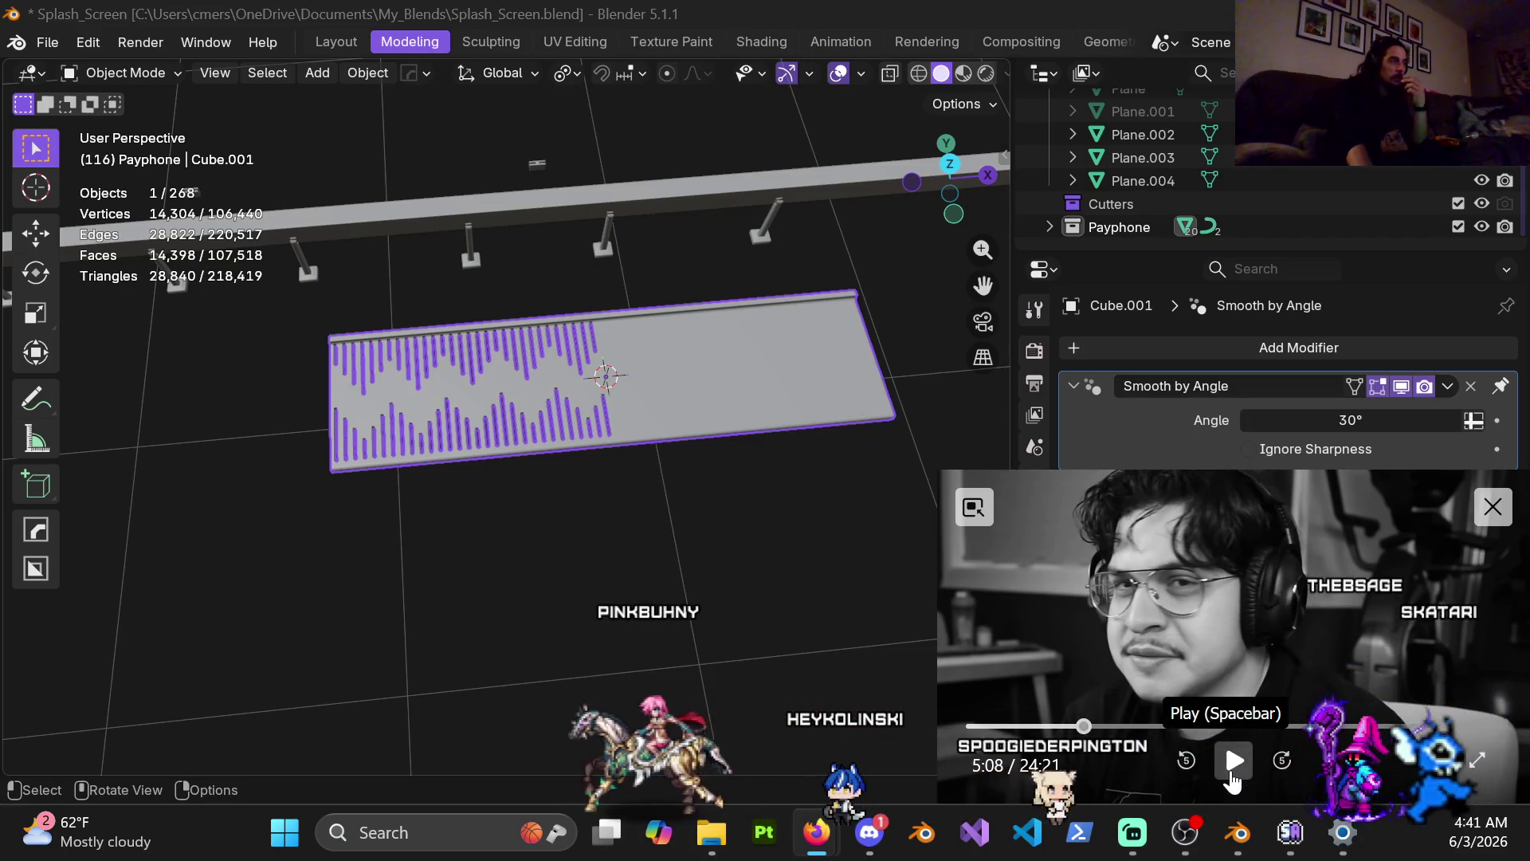
click(1233, 761)
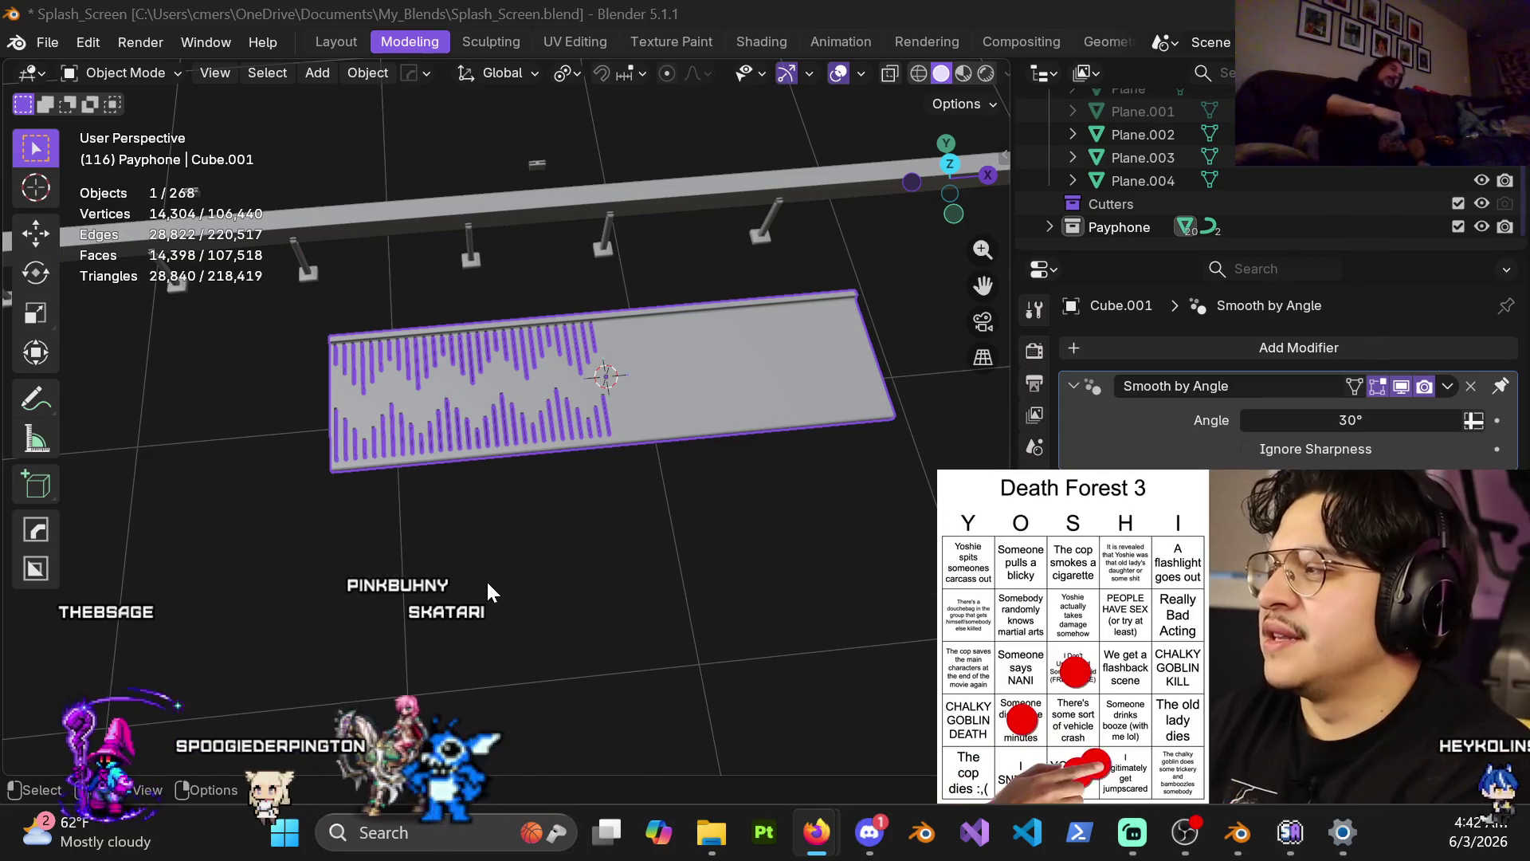
mouse_move(453, 492)
middle_down()
mouse_move(491, 403)
mouse_move(444, 477)
middle_up()
Enter Edit Mode on the panel and select the first slot's rim edge loop.
key(ctrl+Tab)
click(670, 460)
scroll(598, 466, up, 2)
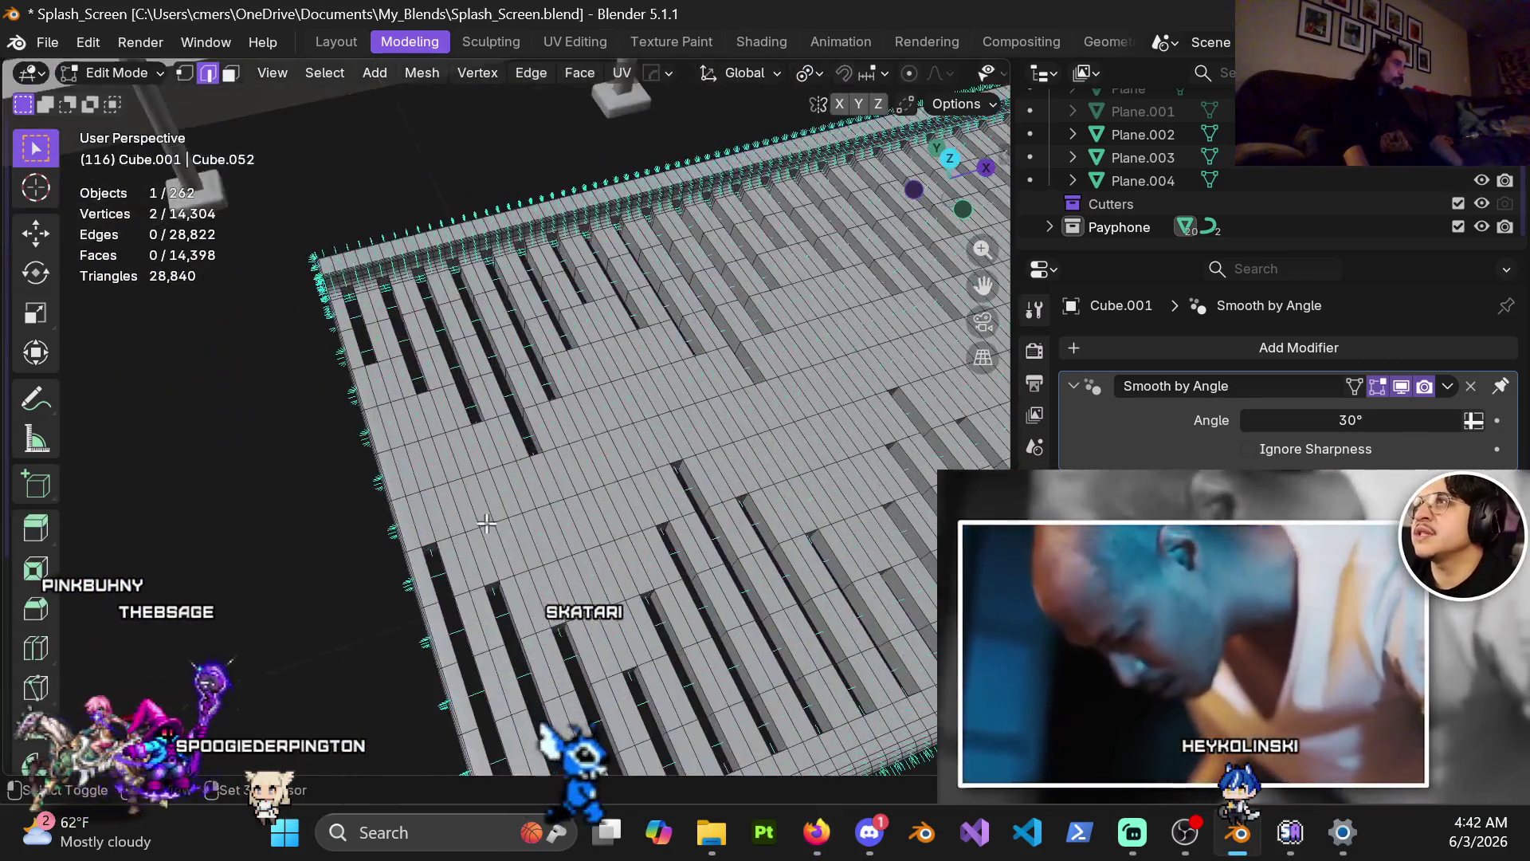
scroll(514, 446, up, 4)
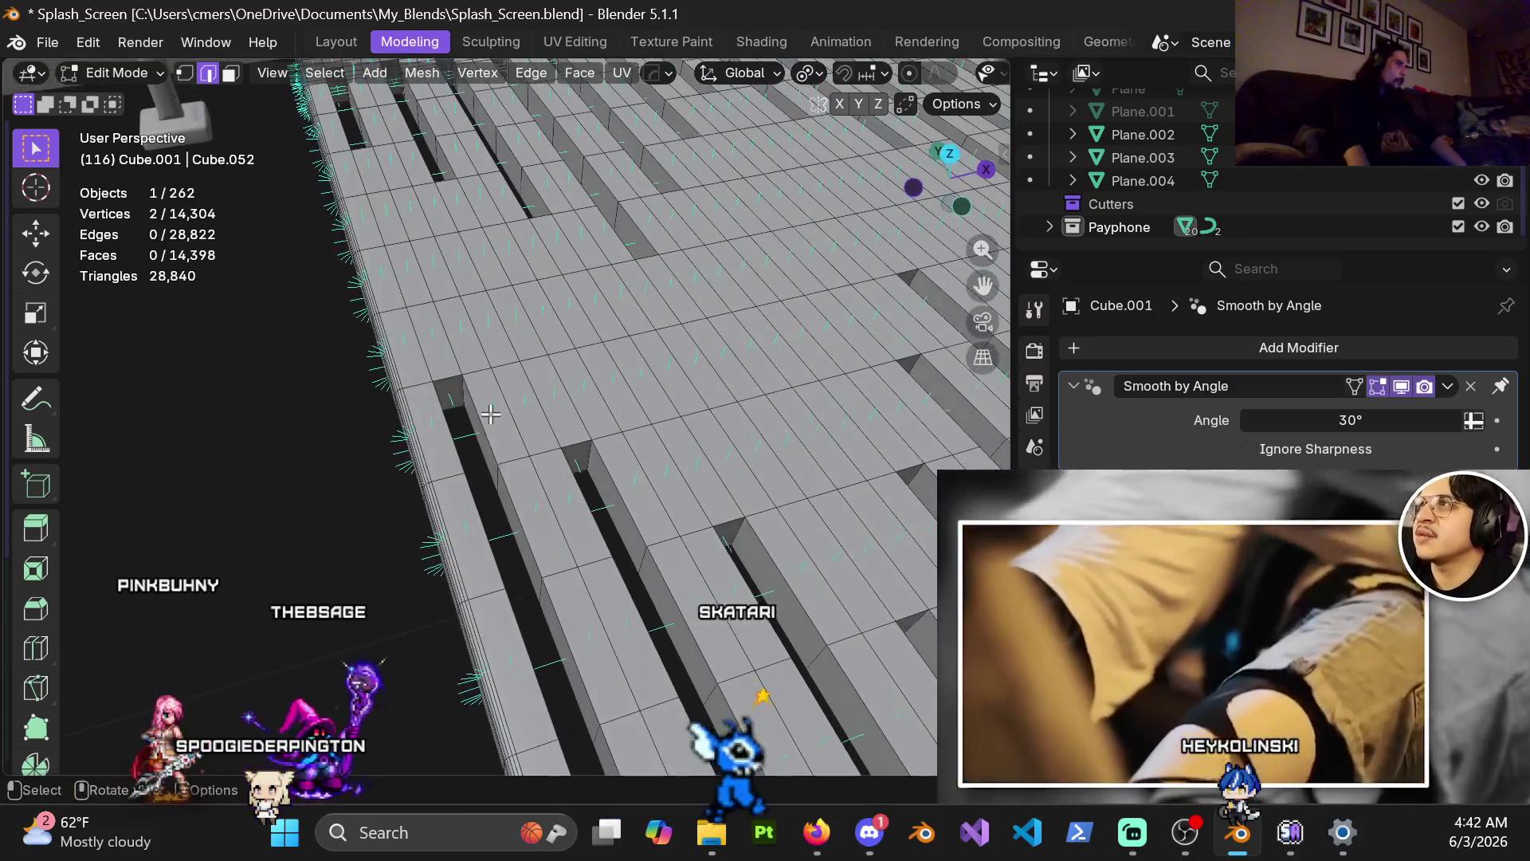
alt+click(508, 463)
mouse_move(509, 464)
middle_down()
mouse_move(461, 430)
mouse_move(507, 432)
middle_up()
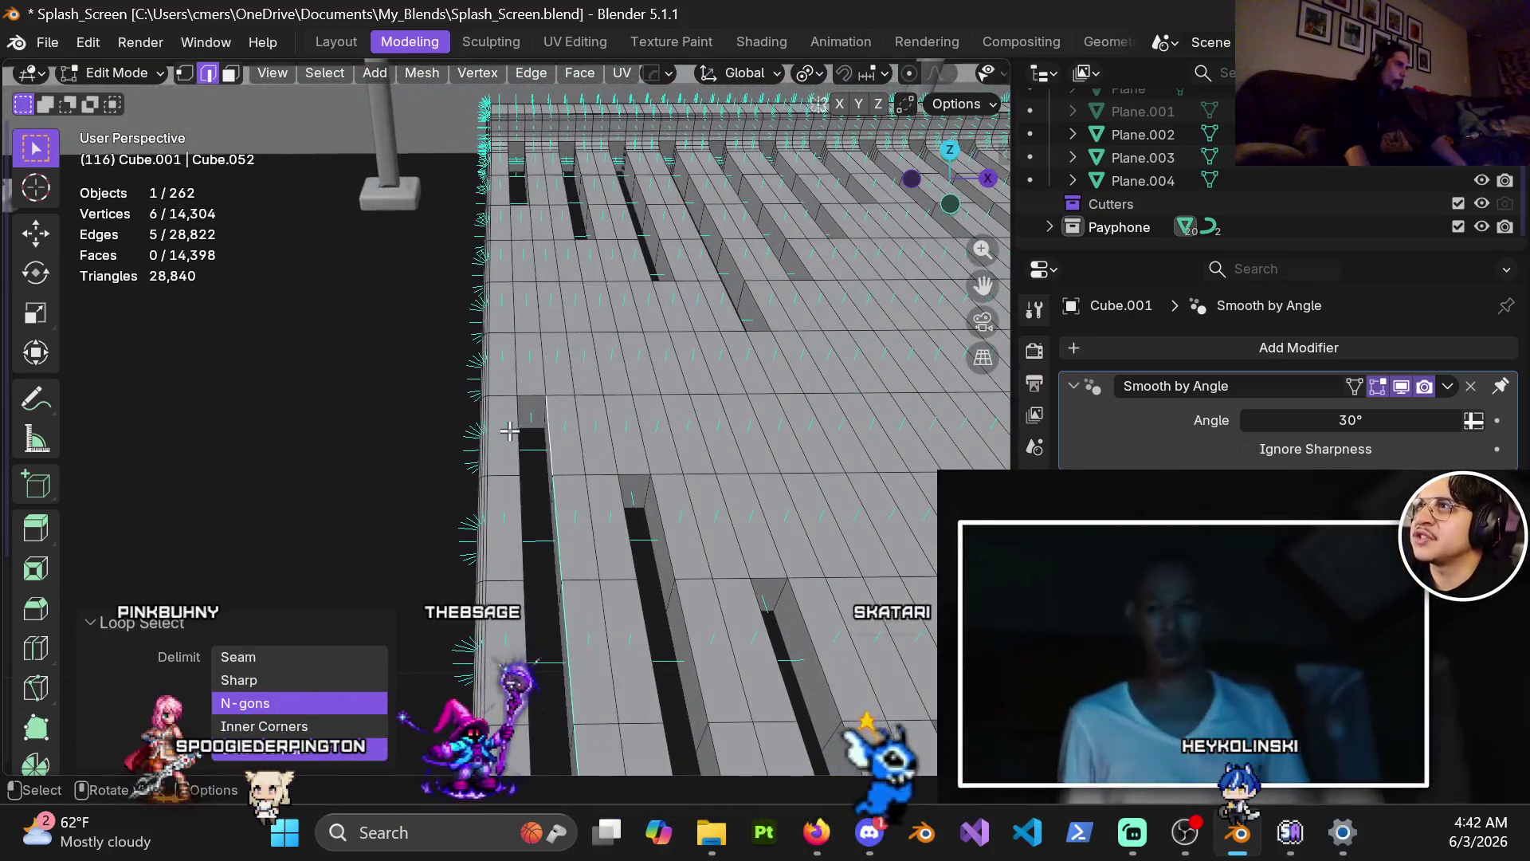
middle_drag(595, 598, 648, 551)
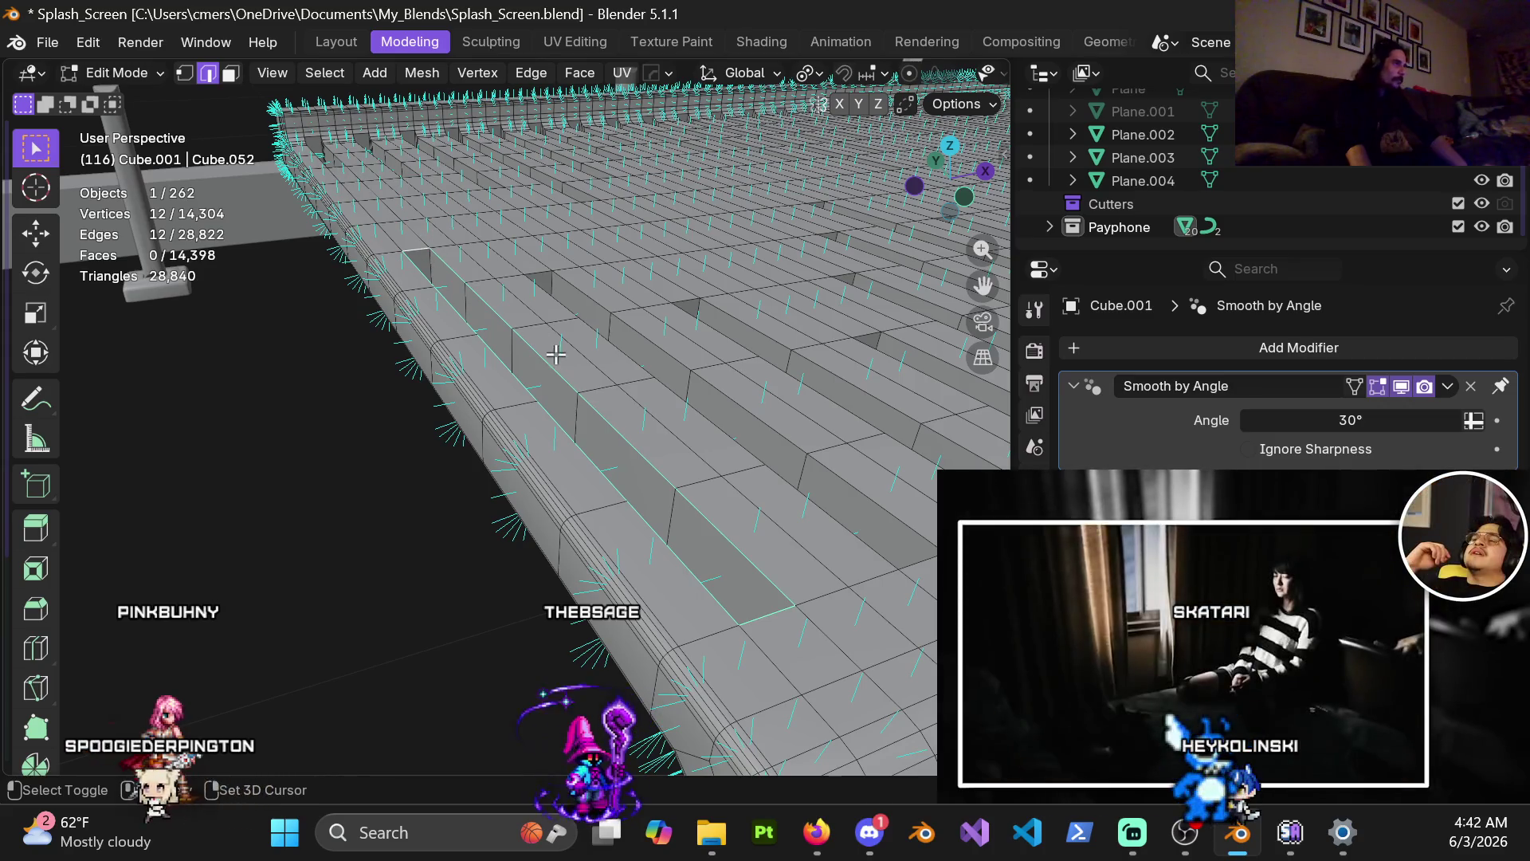
Add rim loops and short end edges of three more slots to the selection.
alt+shift+click(618, 340)
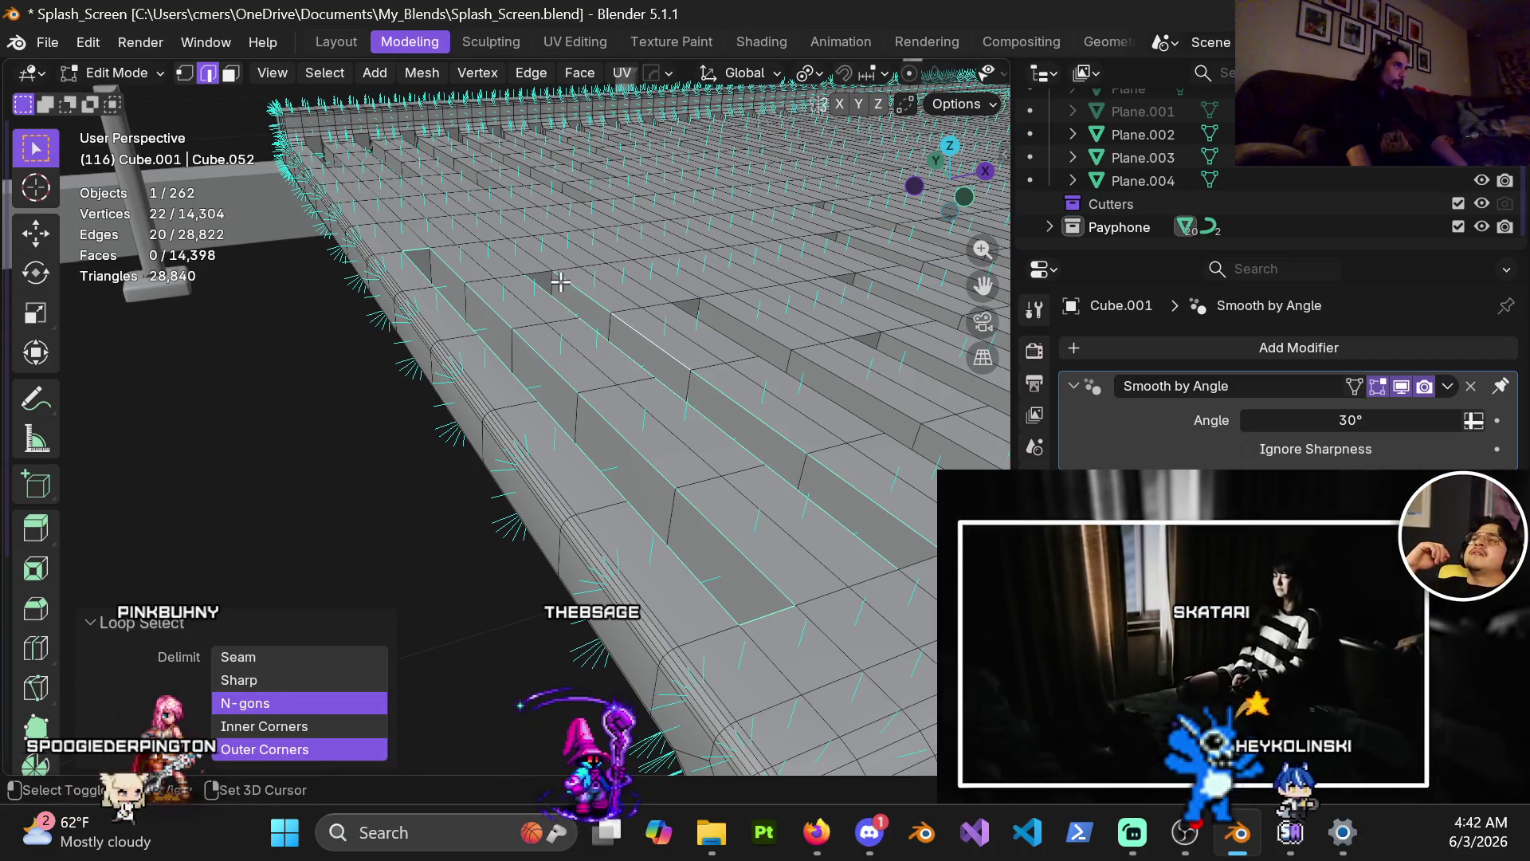
shift+click(683, 300)
shift+middle_drag(735, 289, 476, 485)
shift+click(476, 485)
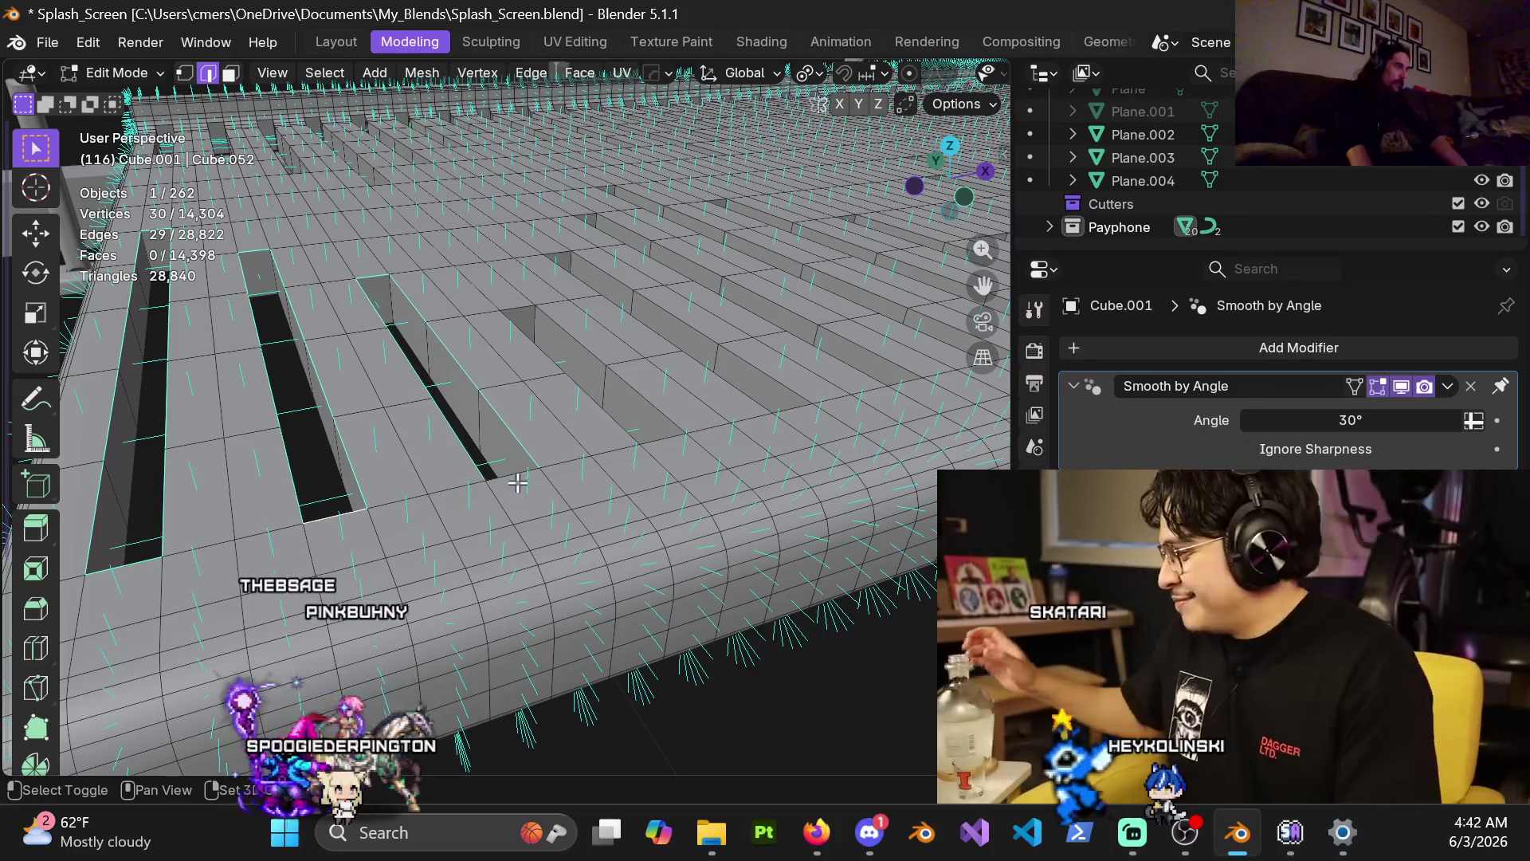
alt+shift+click(606, 405)
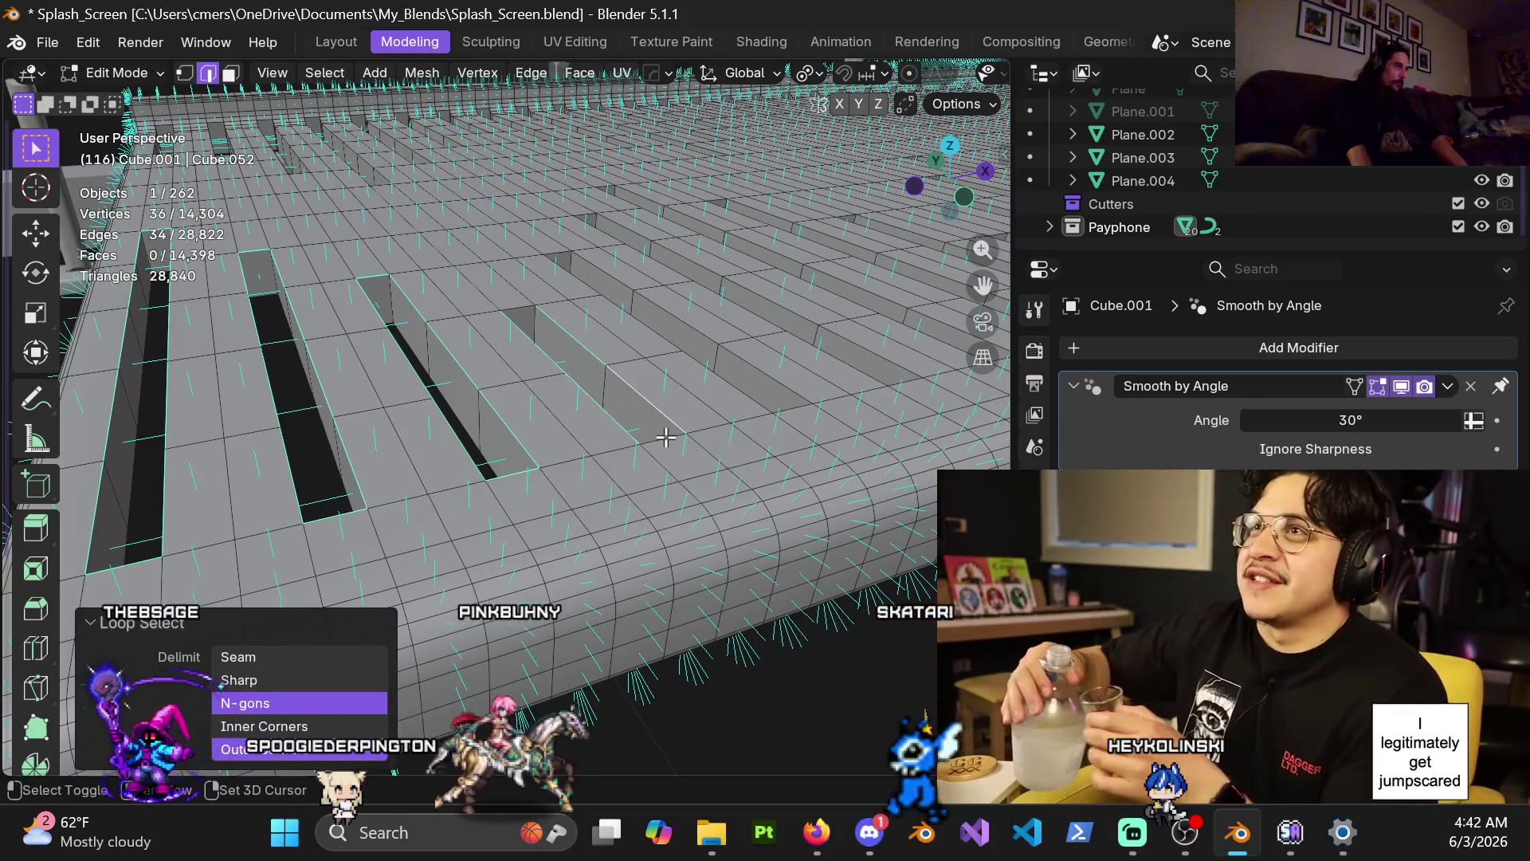
shift+click(664, 436)
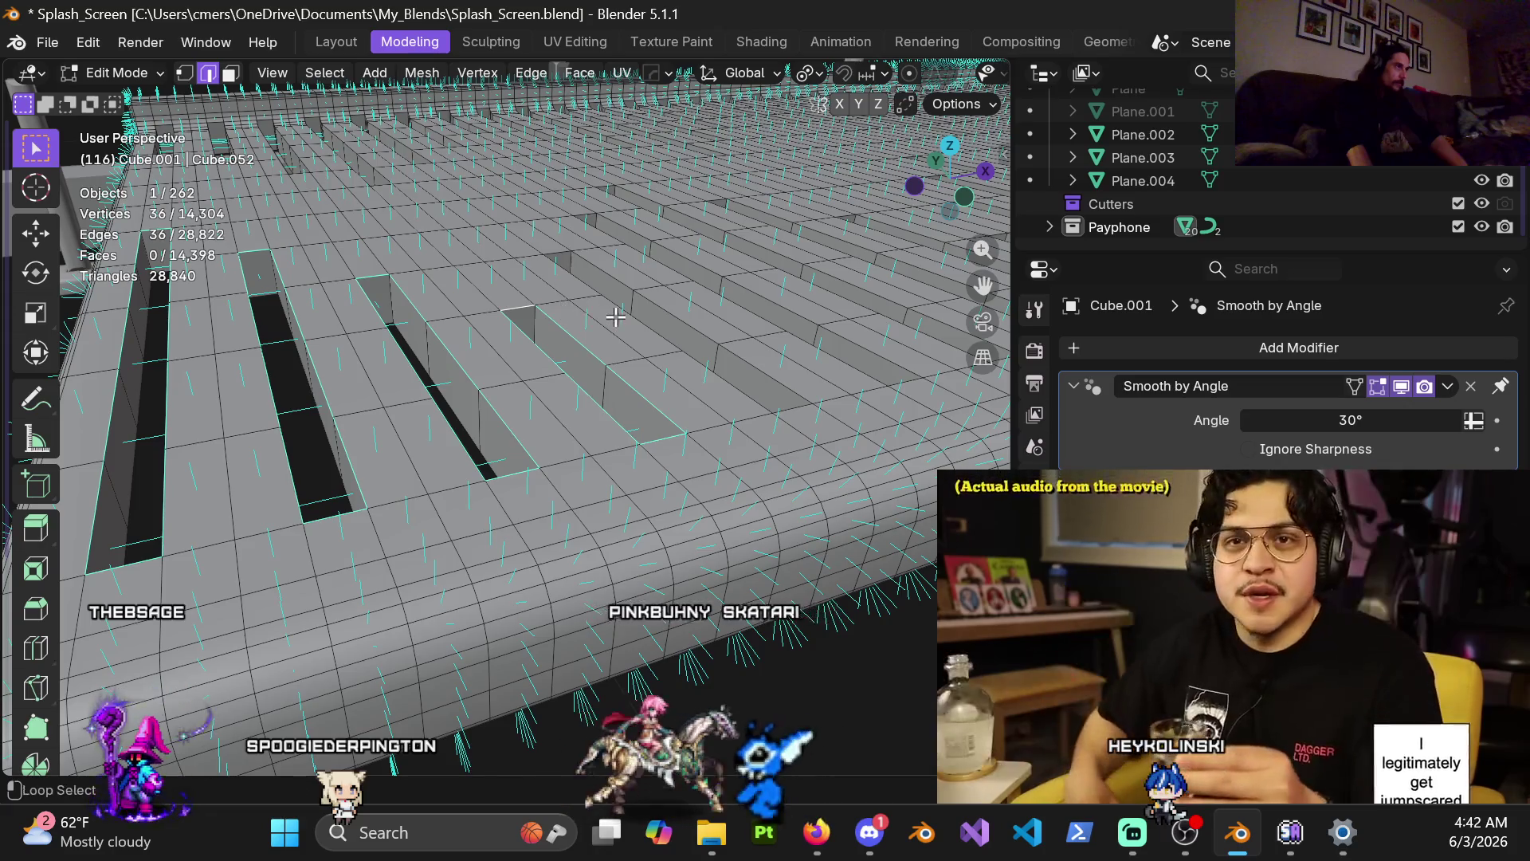
alt+shift+click(616, 318)
shift+click(791, 416)
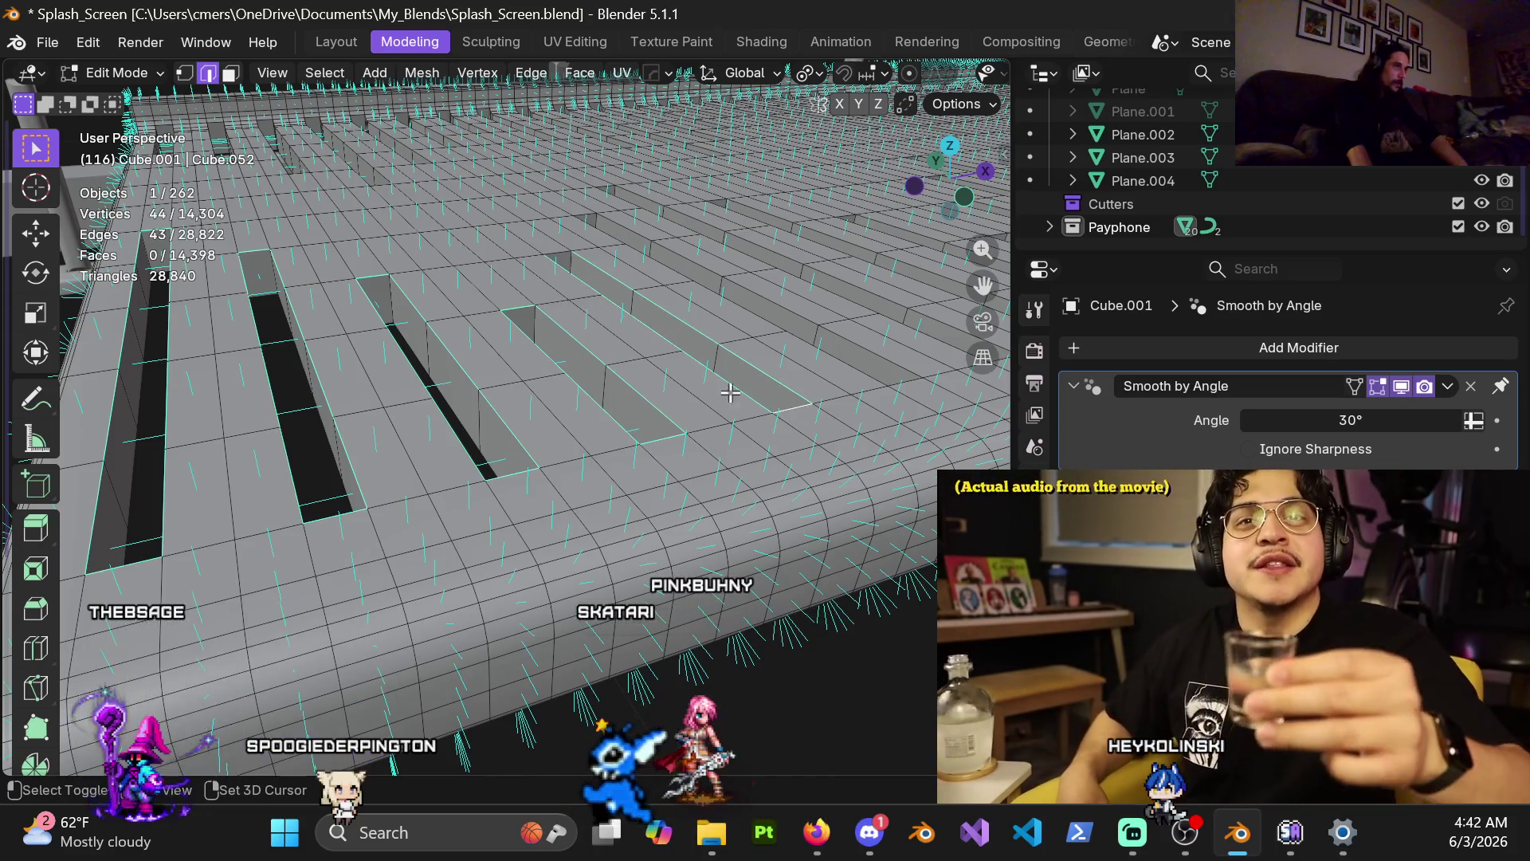
Add two further slots' rim loops and end edges from a new viewing angle.
middle_drag(560, 254, 536, 356)
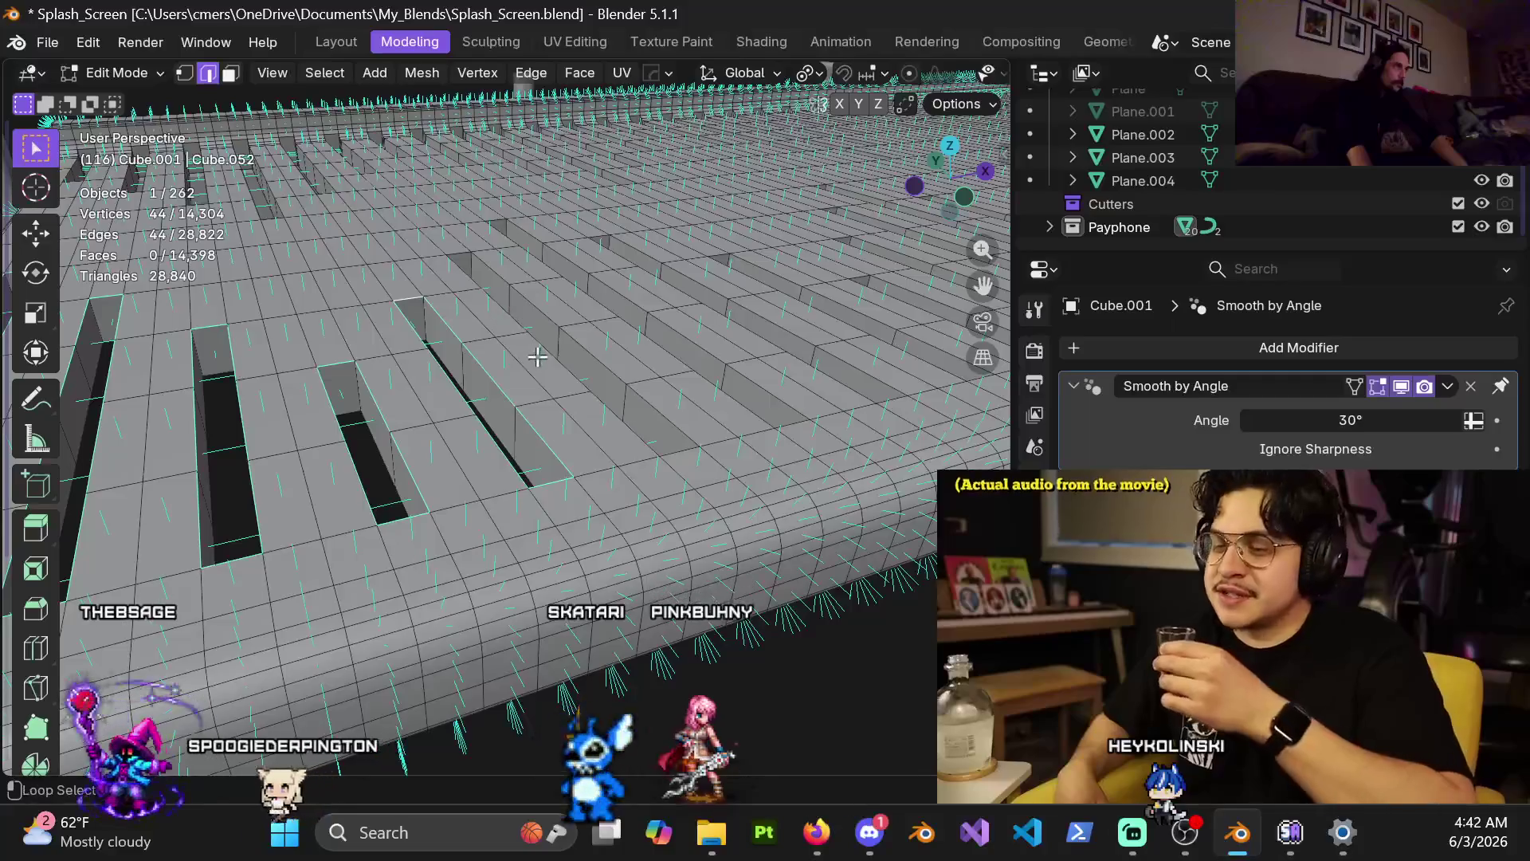
alt+shift+click(518, 284)
shift+click(714, 505)
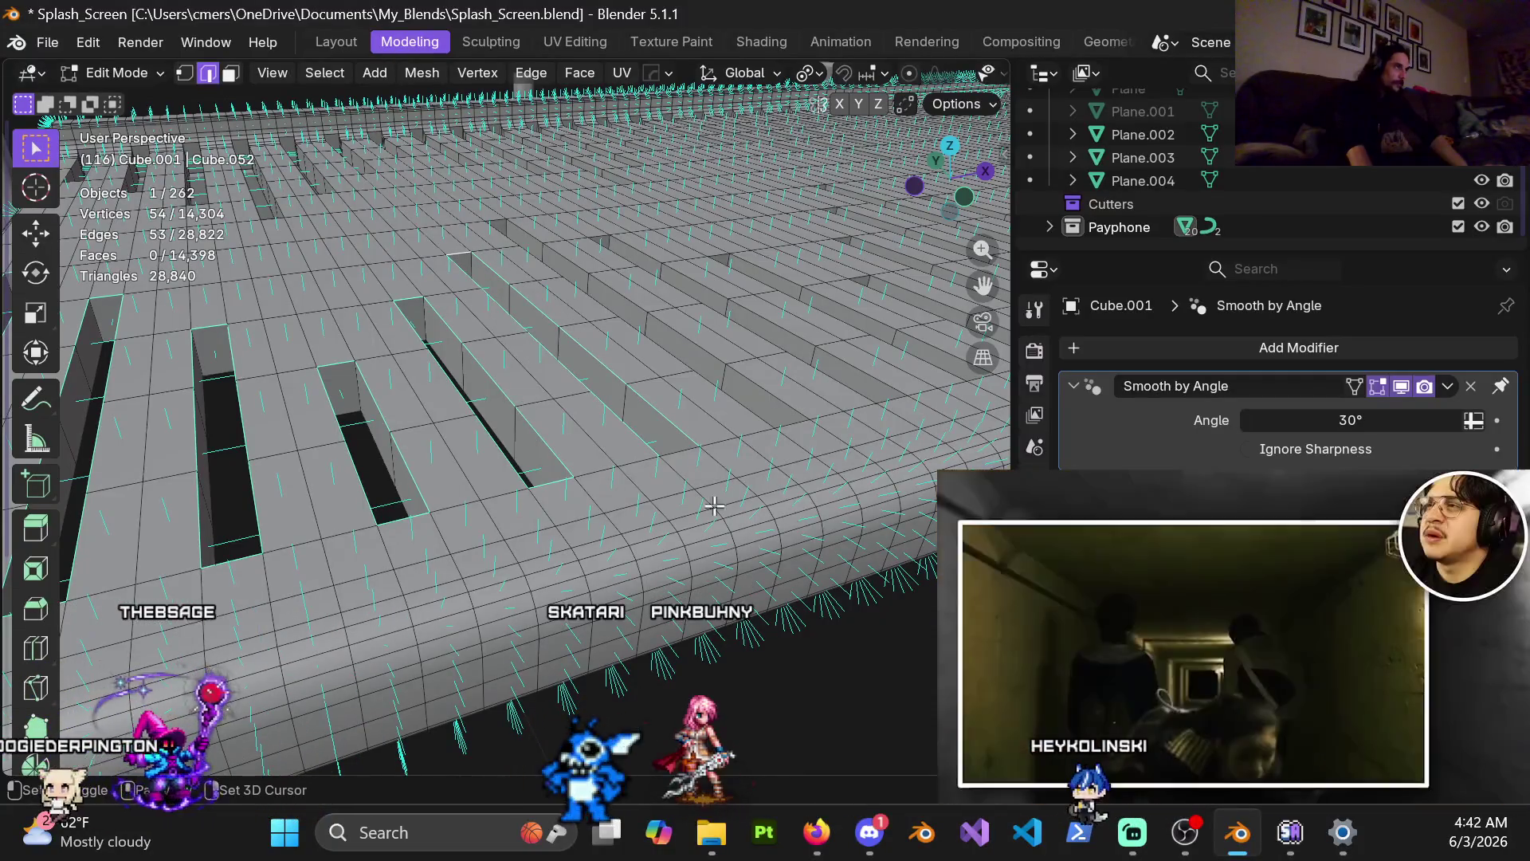
alt+shift+click(730, 398)
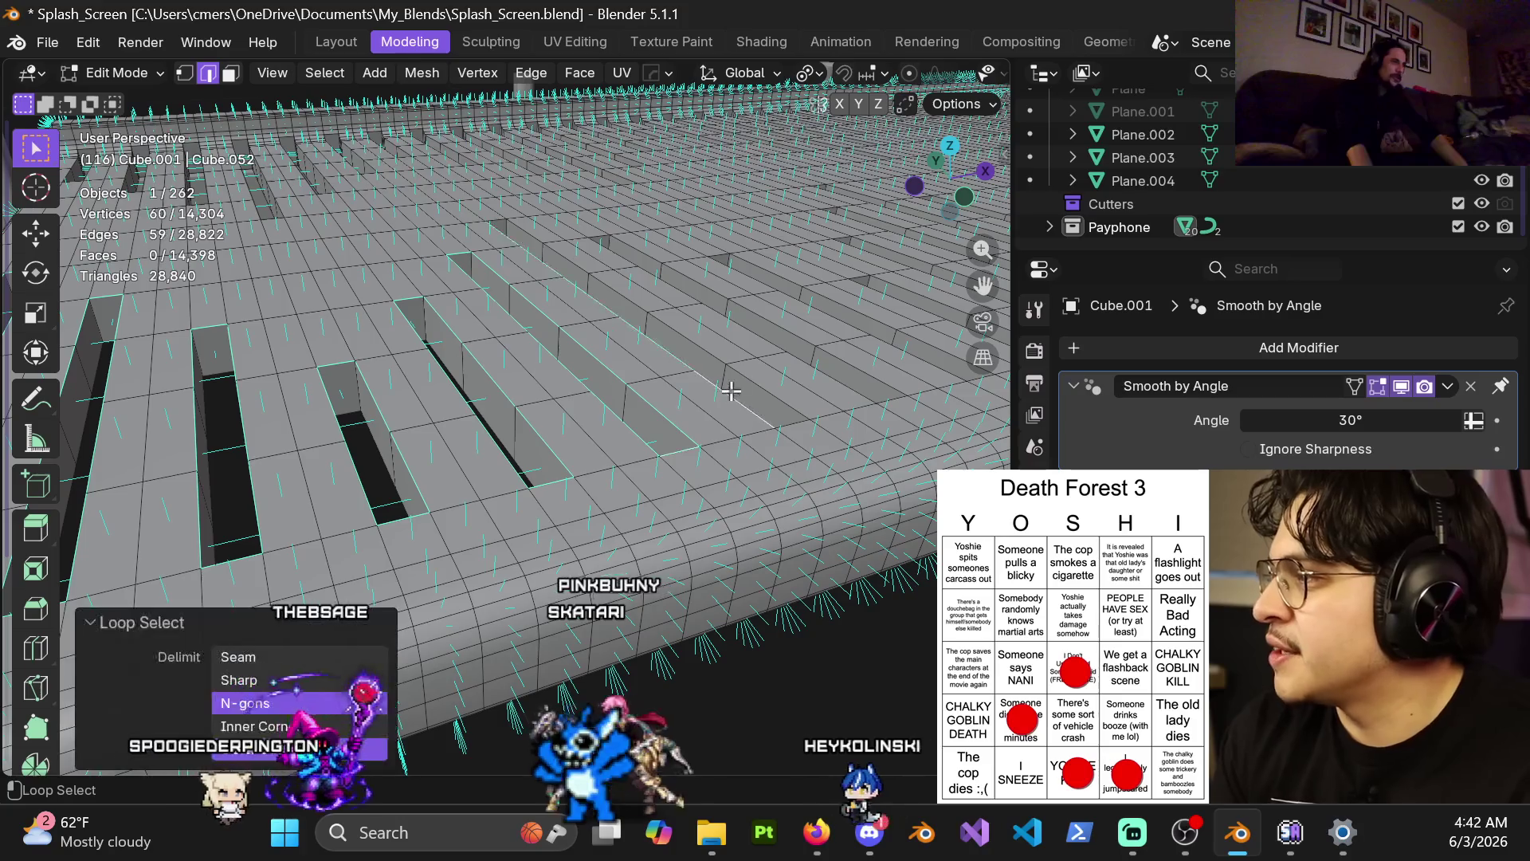
shift+click(781, 423)
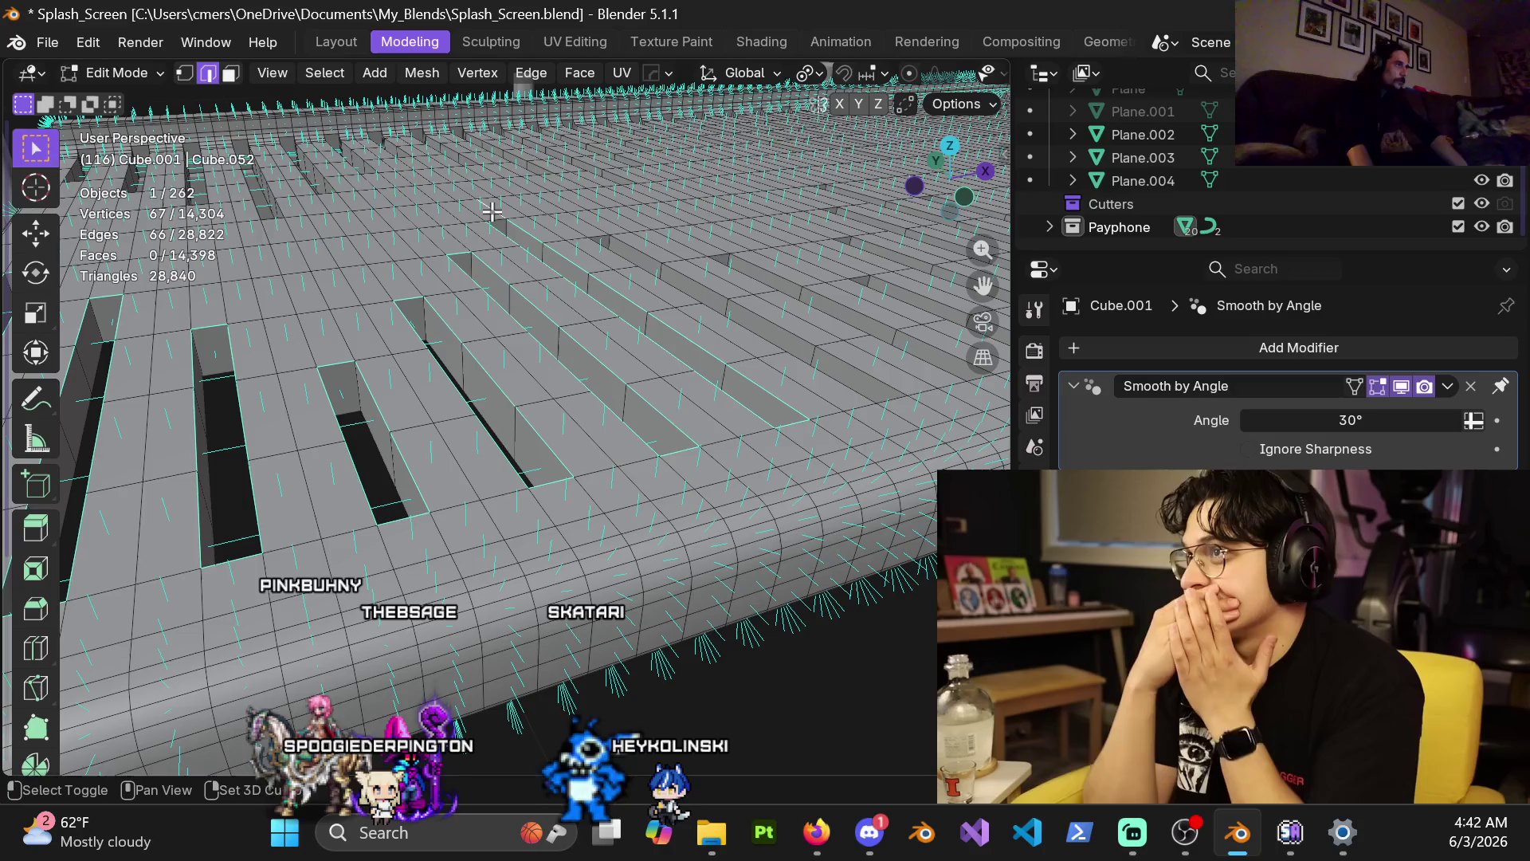
Add the rim loops and short end edges of the next group of slots to the selection.
mouse_move(542, 278)
shift+middle_down()
mouse_move(434, 324)
mouse_move(414, 359)
mouse_move(455, 375)
mouse_move(365, 388)
mouse_move(558, 391)
shift+middle_up()
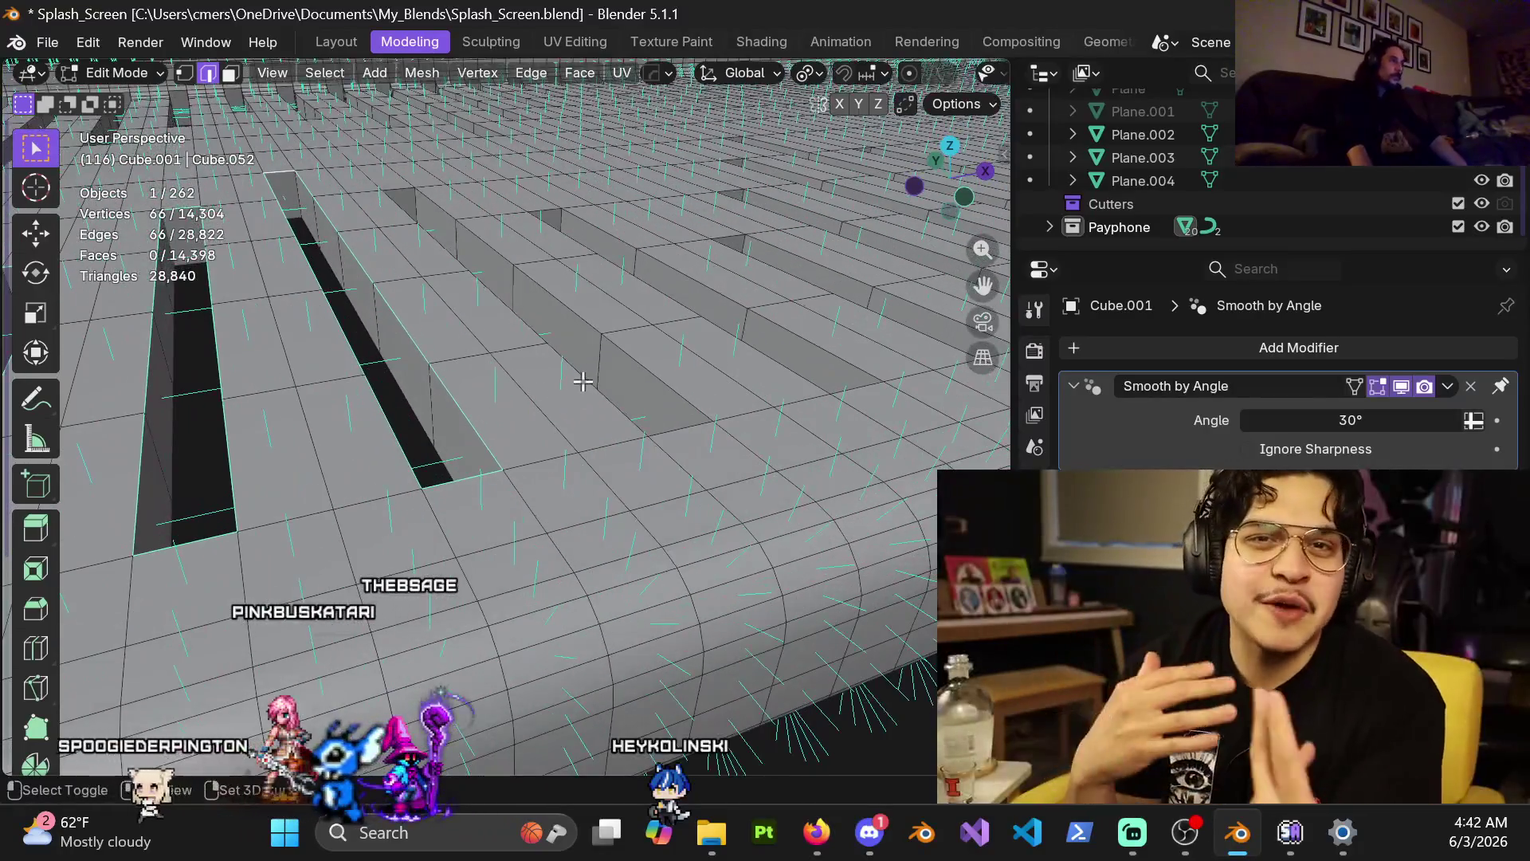
alt+shift+click(640, 365)
shift+click(695, 434)
shift+middle_drag(695, 435, 310, 383)
alt+shift+click(462, 396)
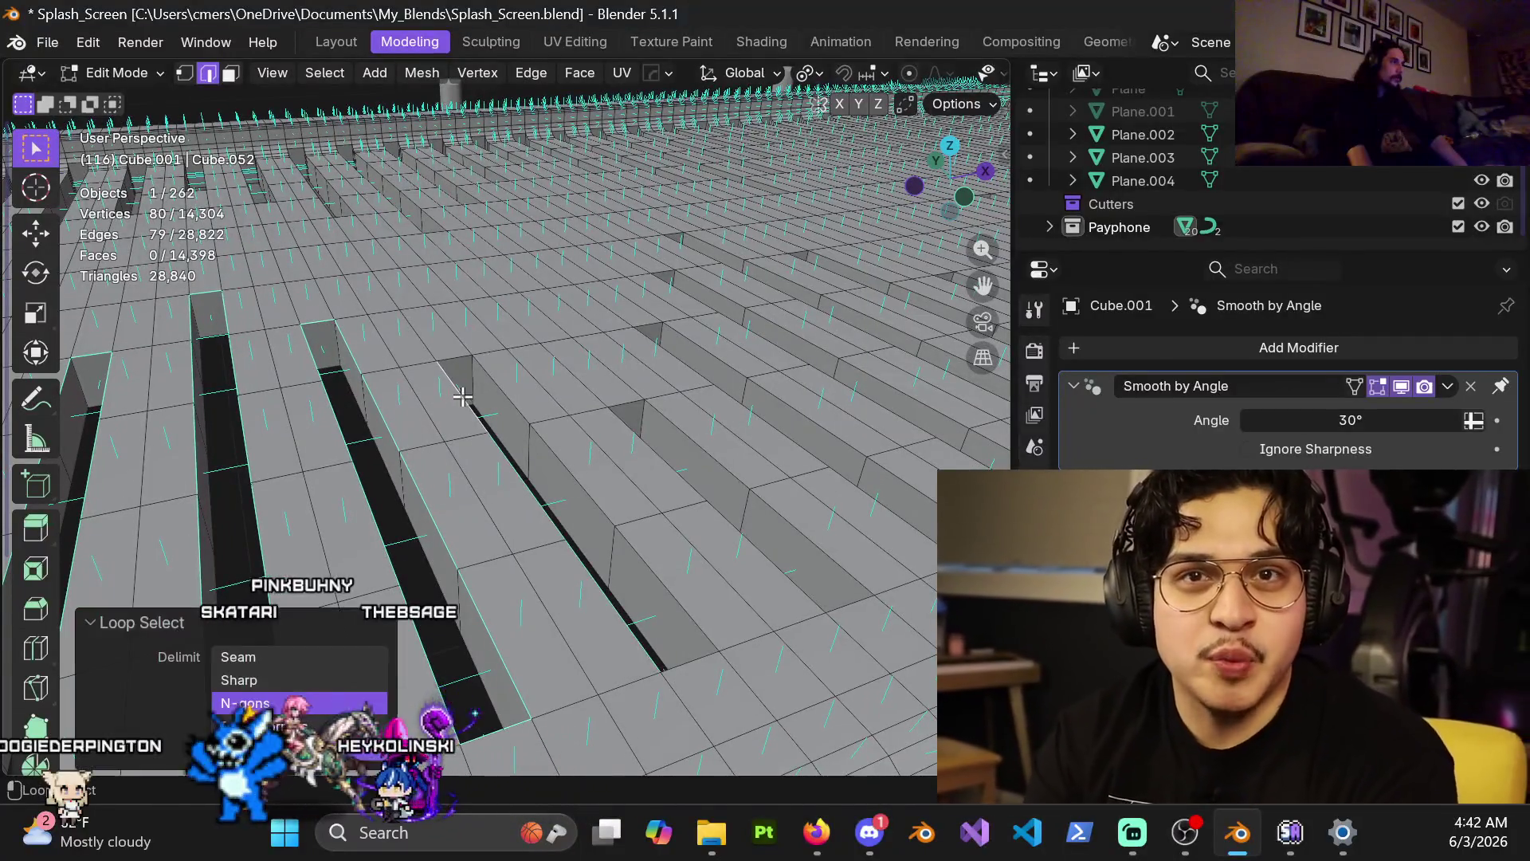
shift+click(459, 354)
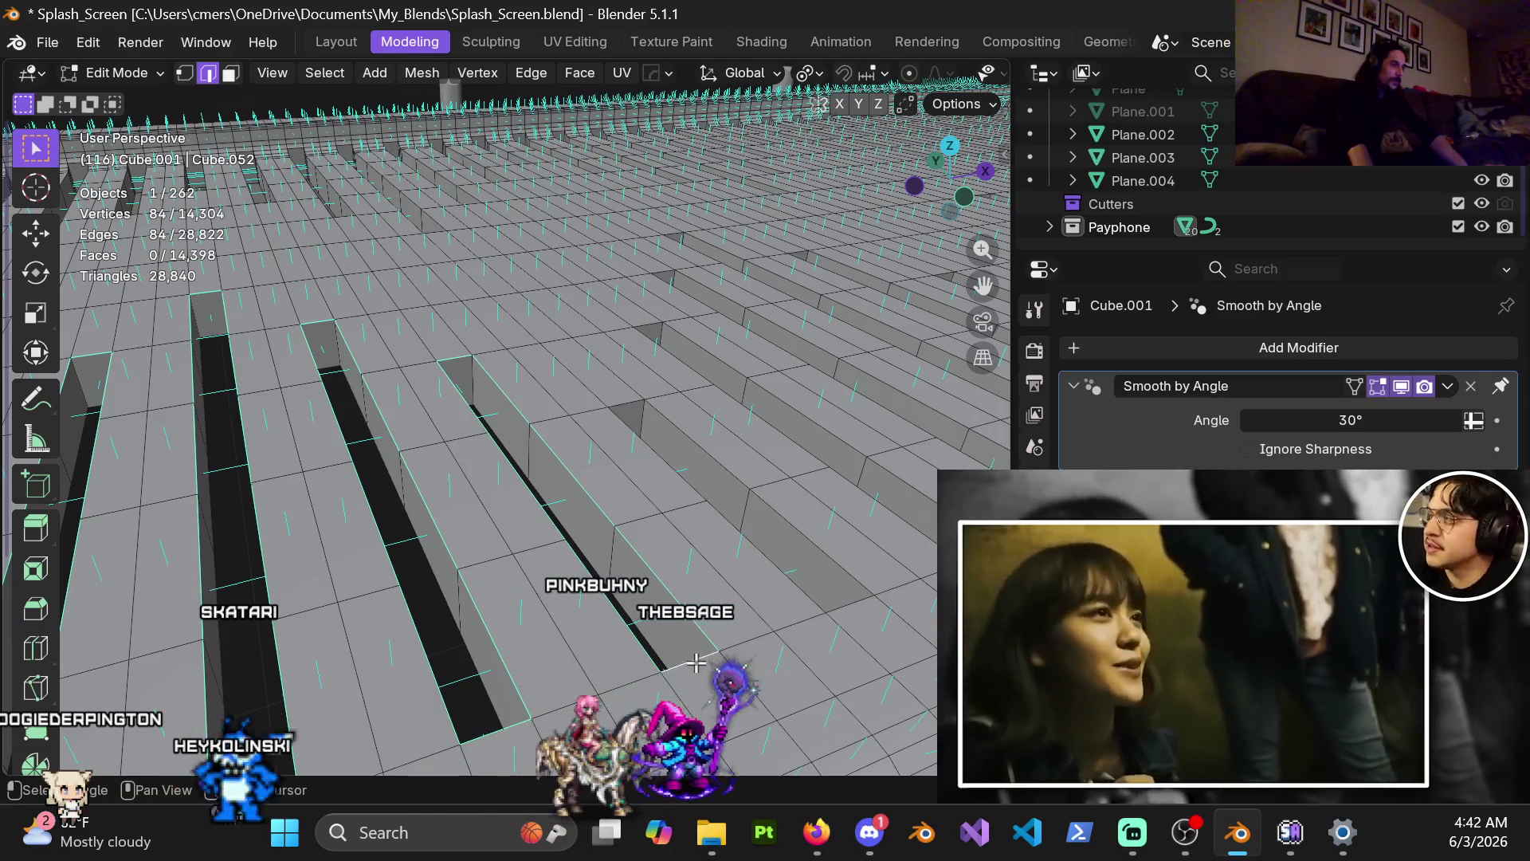
alt+shift+click(850, 604)
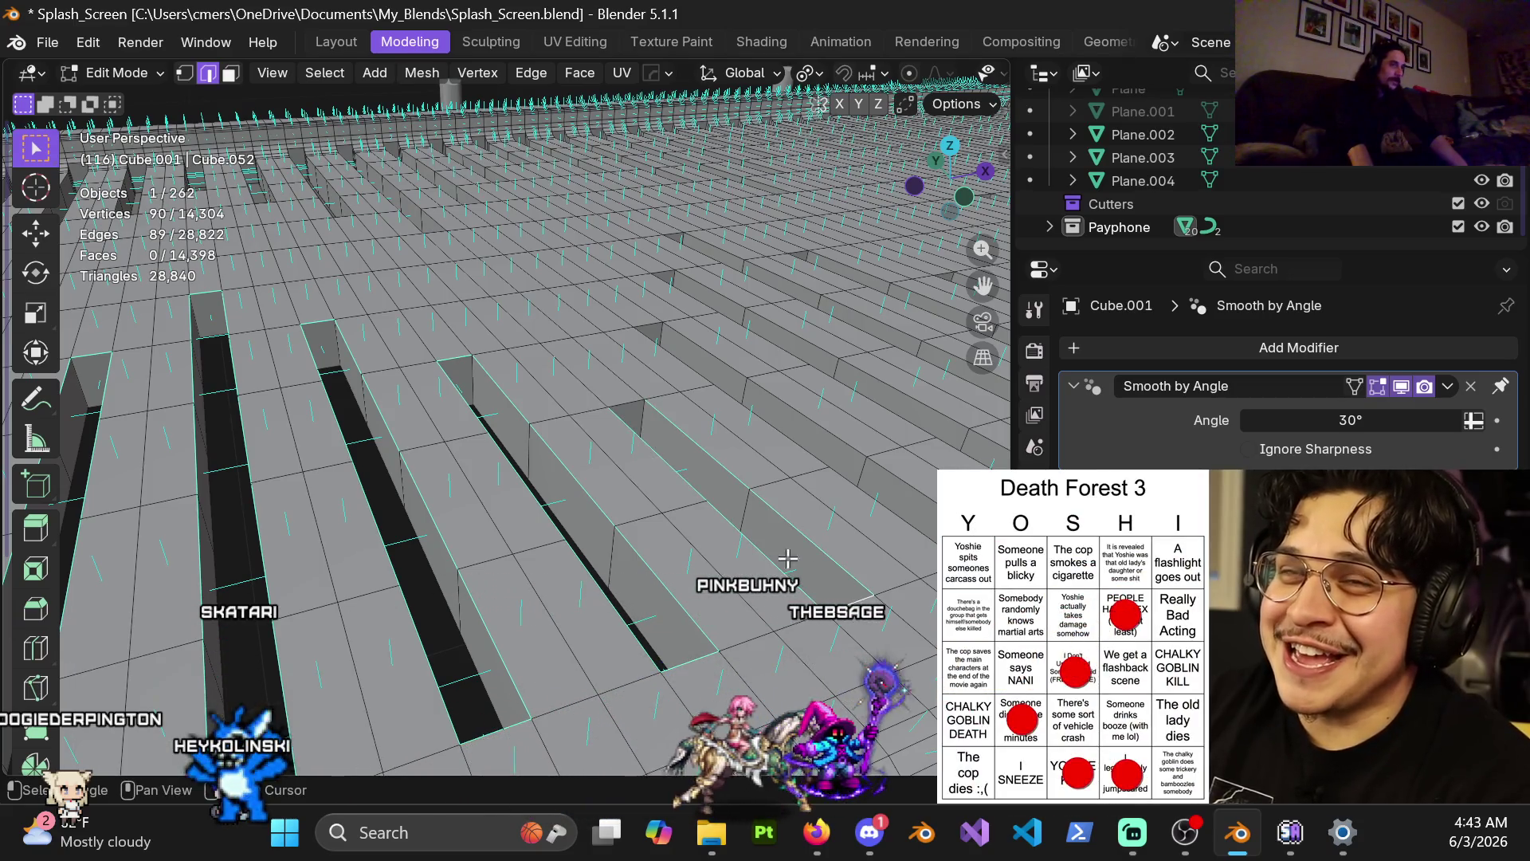
middle_drag(851, 610, 477, 458)
shift+click(476, 457)
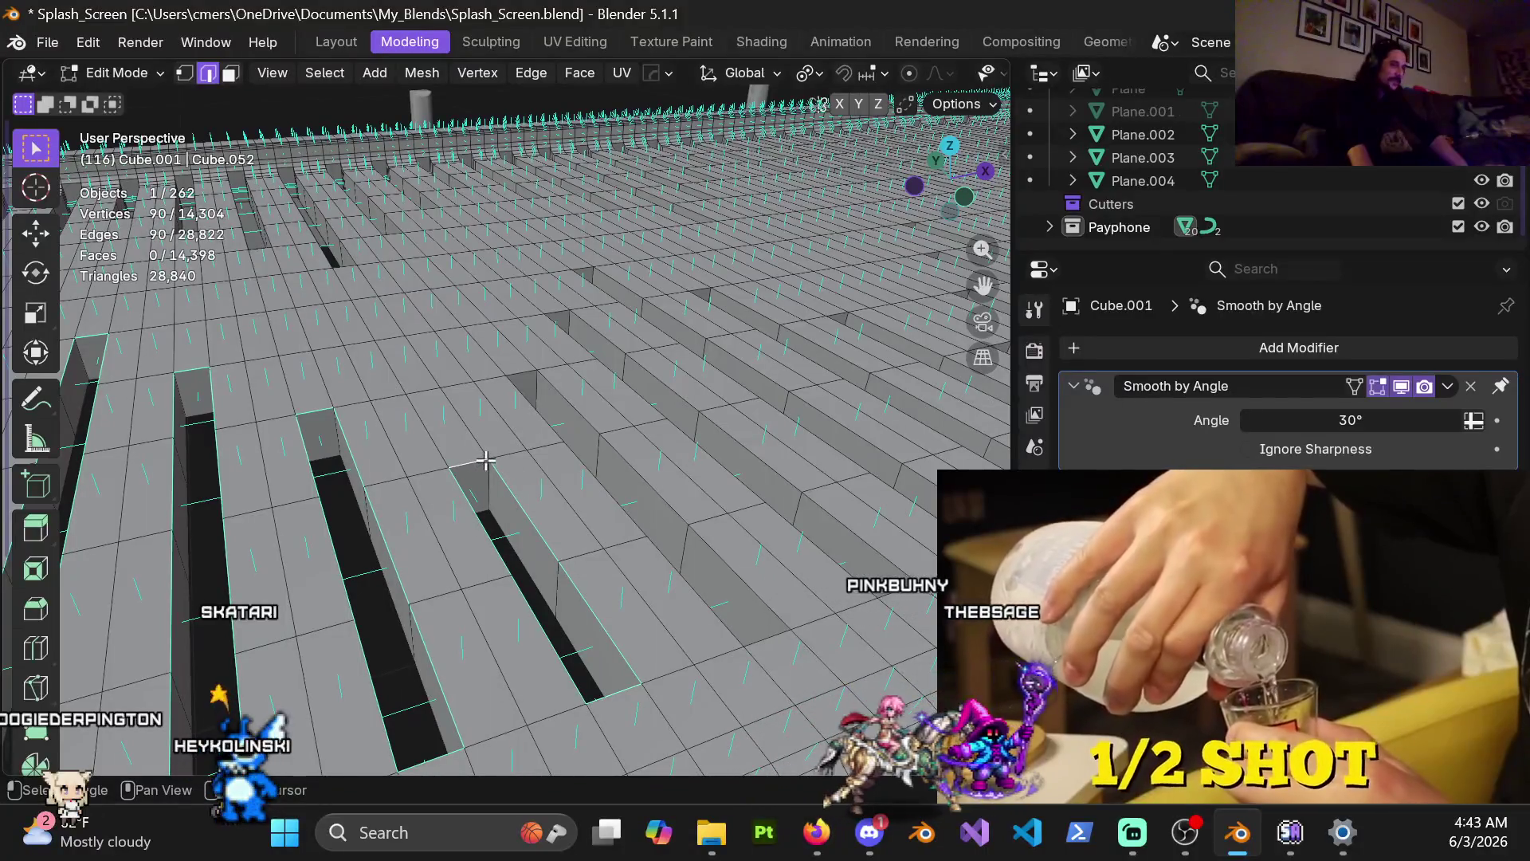
Add rim loops of further slots, deselecting one loop added by mistake.
mouse_move(582, 451)
shift+middle_down()
mouse_move(529, 462)
mouse_move(492, 444)
shift+middle_up()
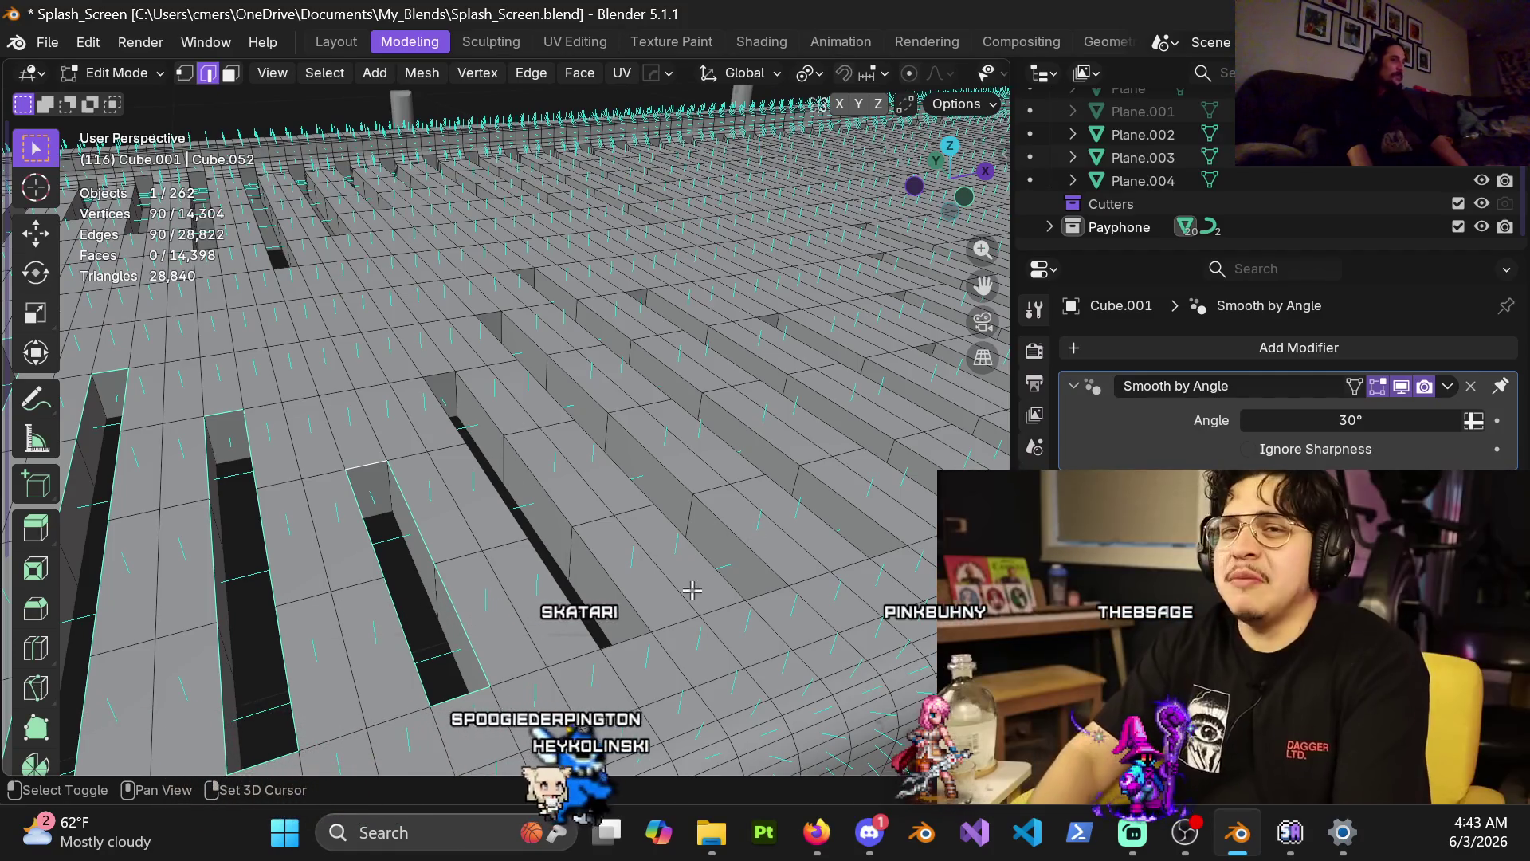
mouse_move(676, 582)
shift+middle_down()
mouse_move(614, 526)
mouse_move(562, 506)
shift+middle_up()
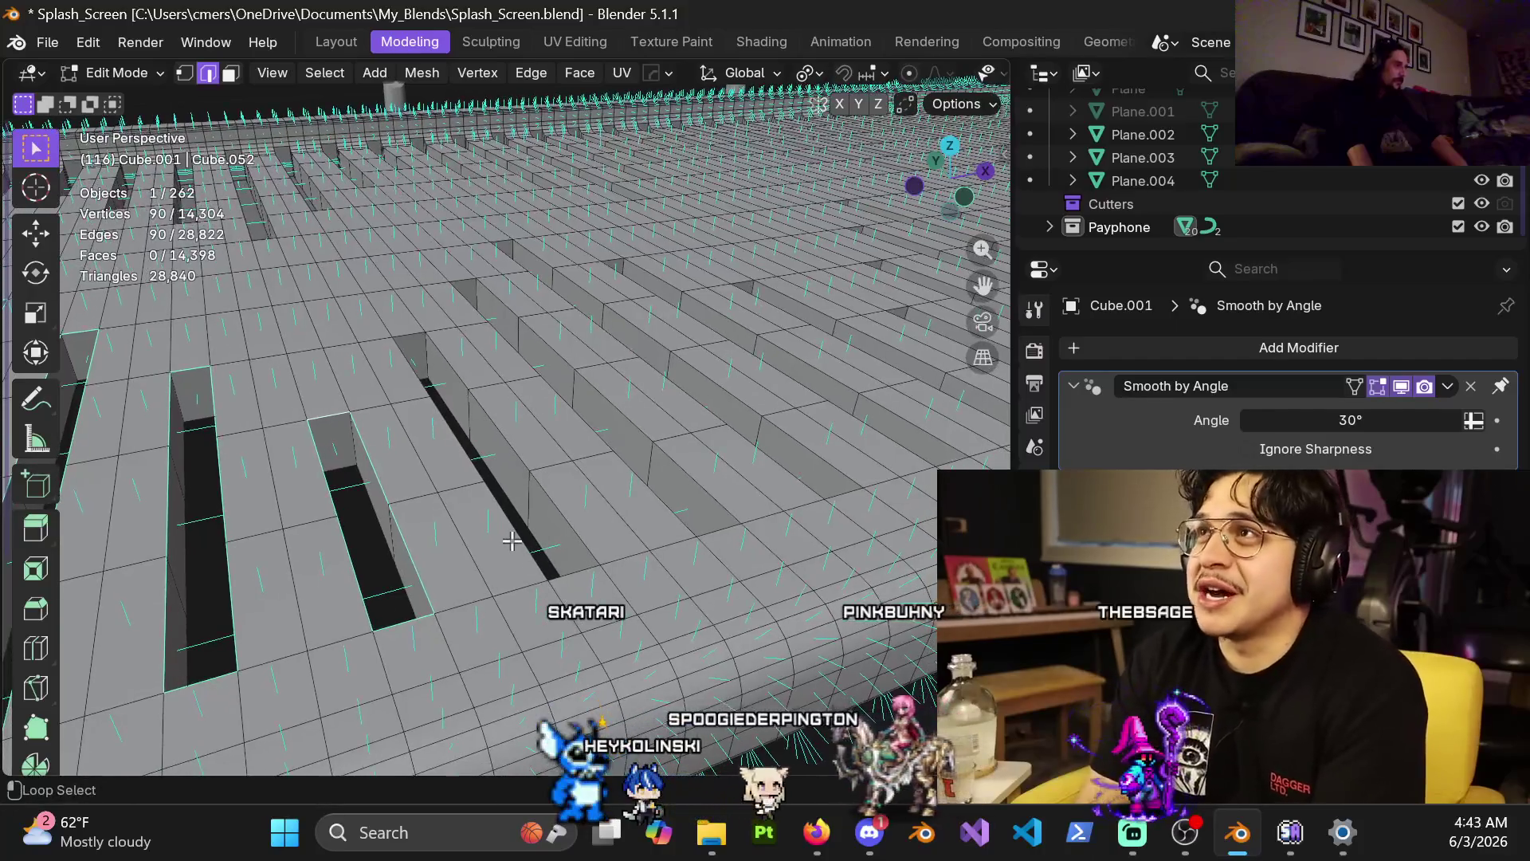
alt+shift+click(562, 507)
shift+click(407, 326)
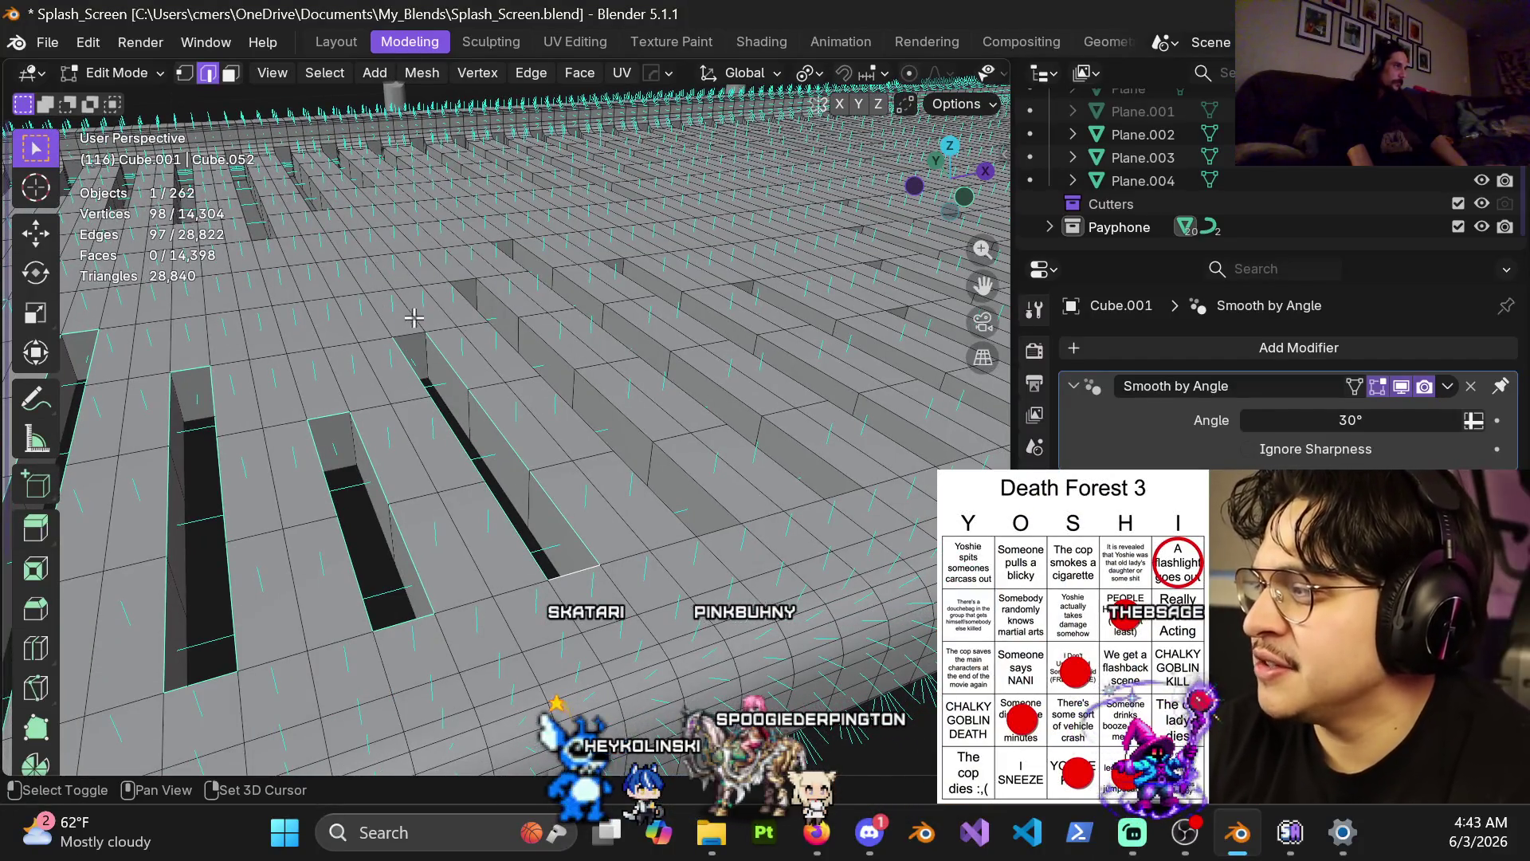
alt+shift+click(467, 288)
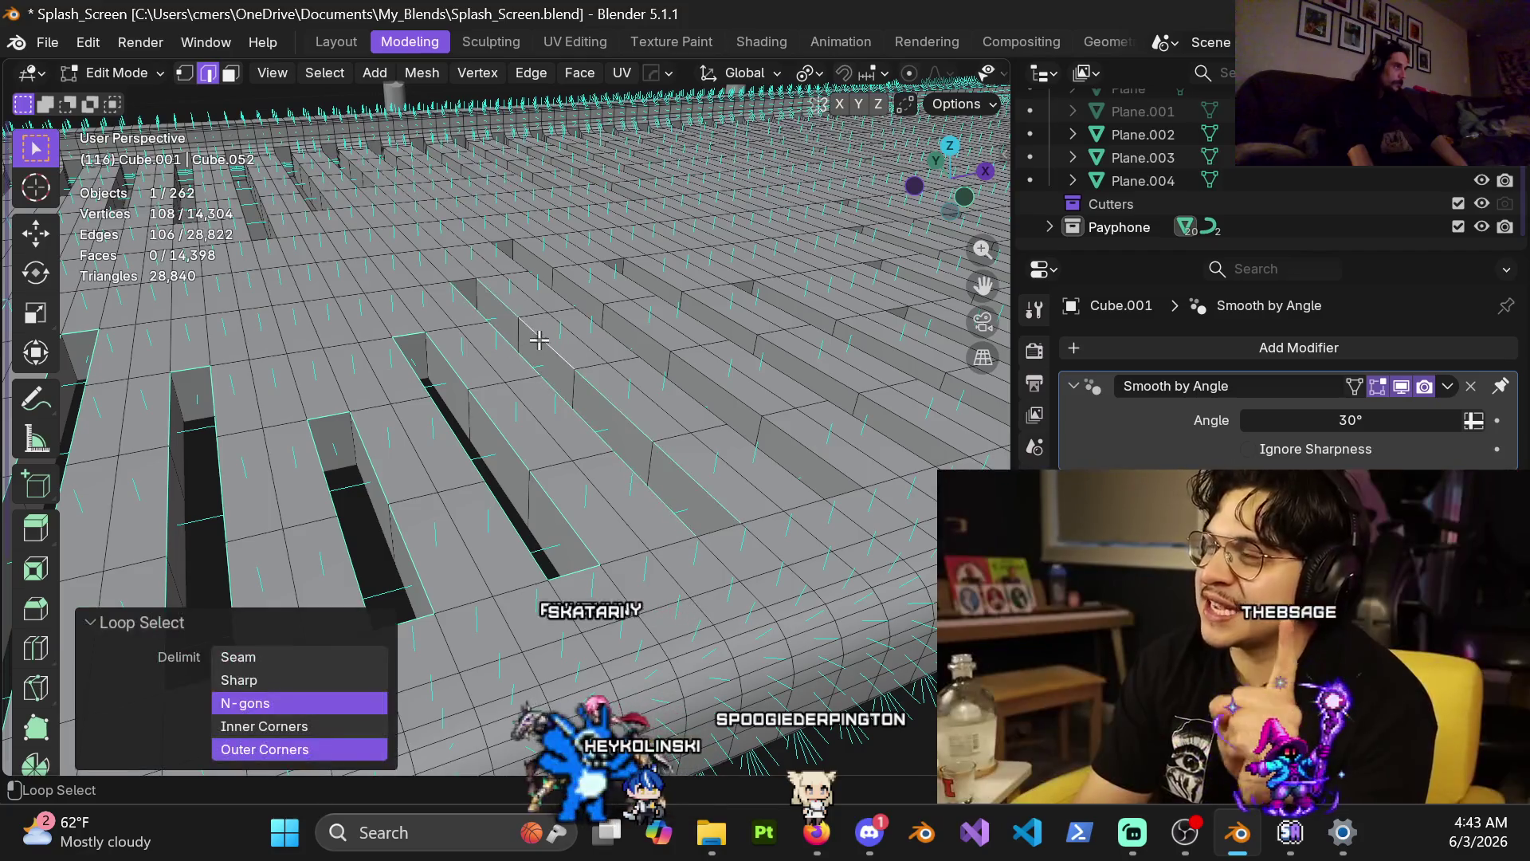
alt+shift+click(755, 443)
alt+shift+click(761, 447)
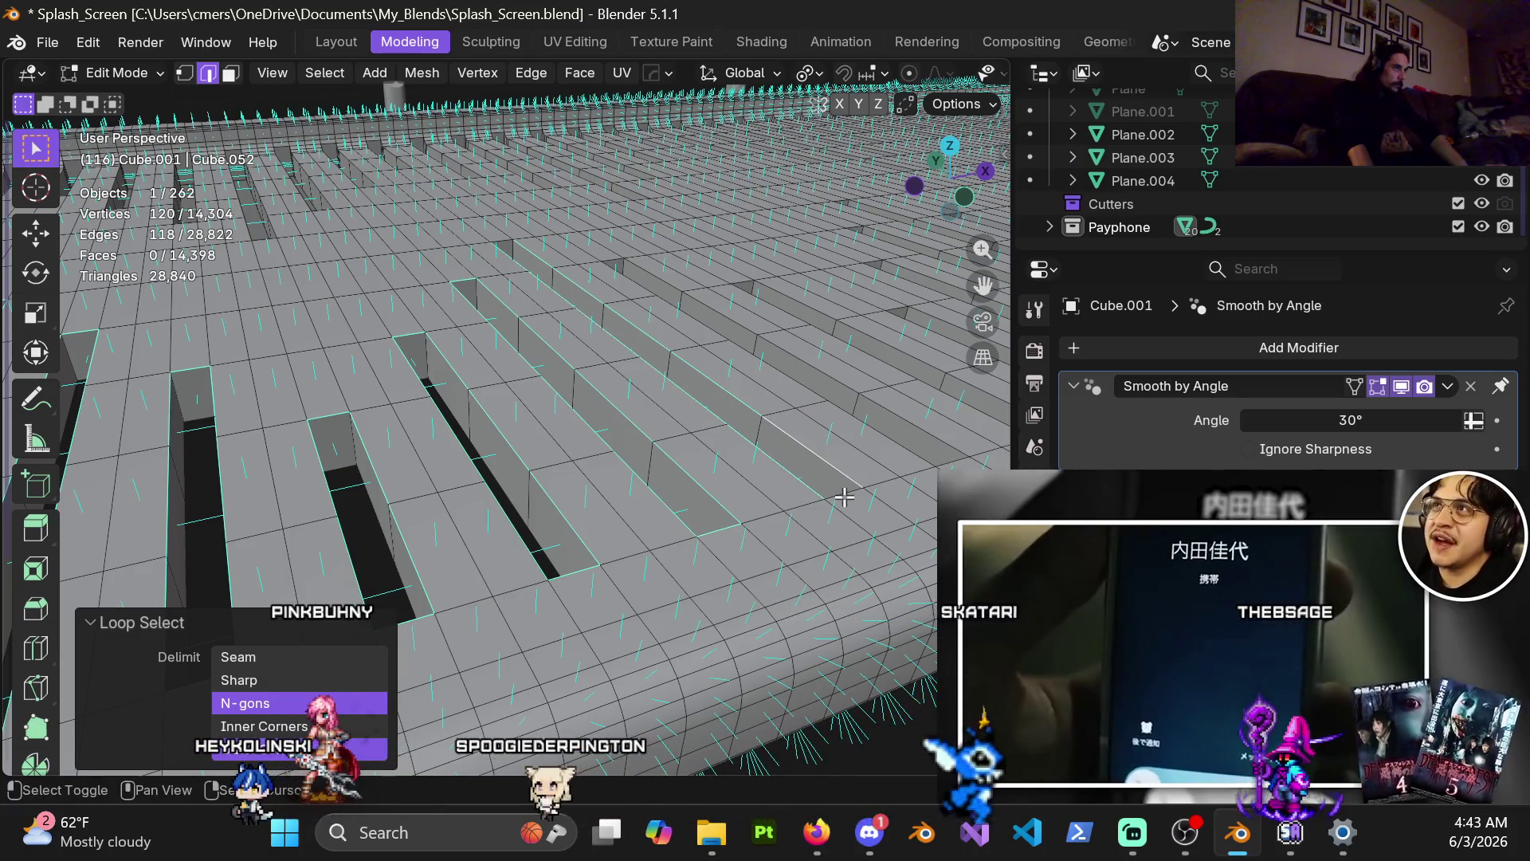
alt+shift+click(526, 255)
Extend the selection with more rim loops and short corner edges across the panel.
shift+middle_drag(555, 260, 407, 380)
alt+shift+click(478, 352)
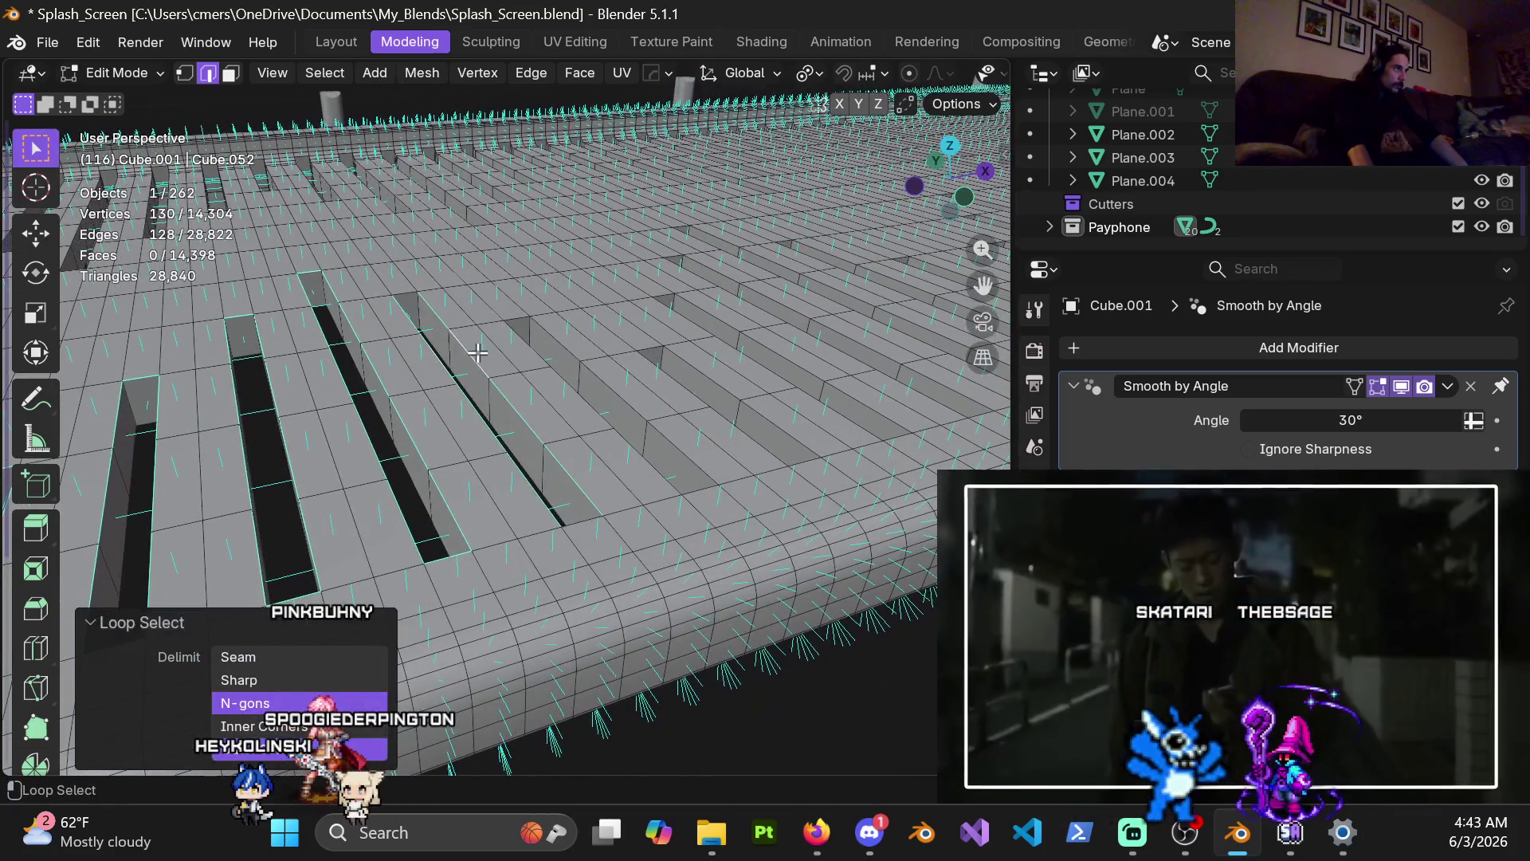
shift+click(579, 505)
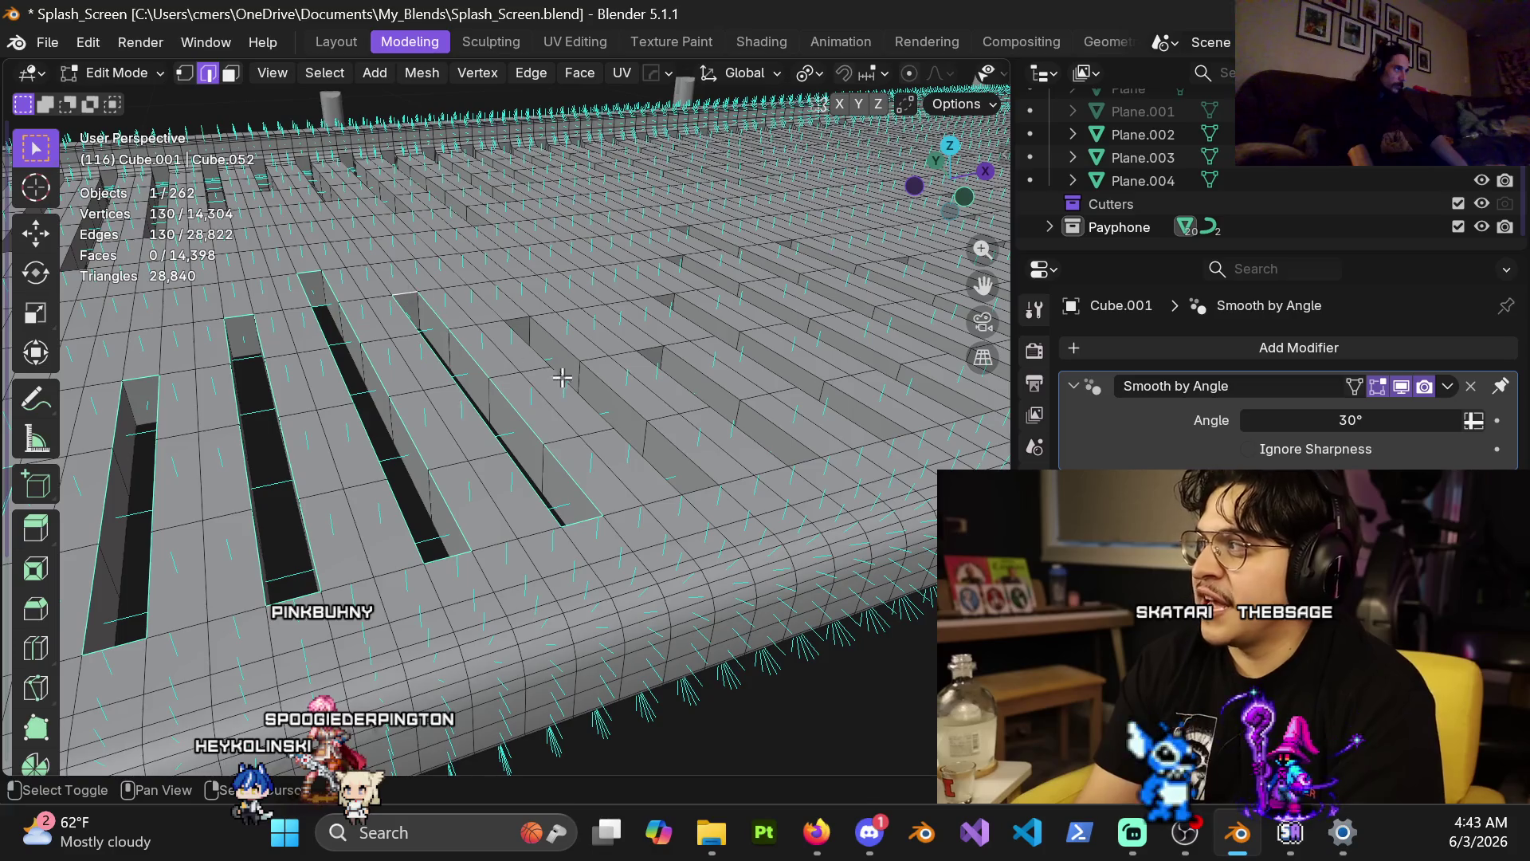
alt+shift+click(556, 341)
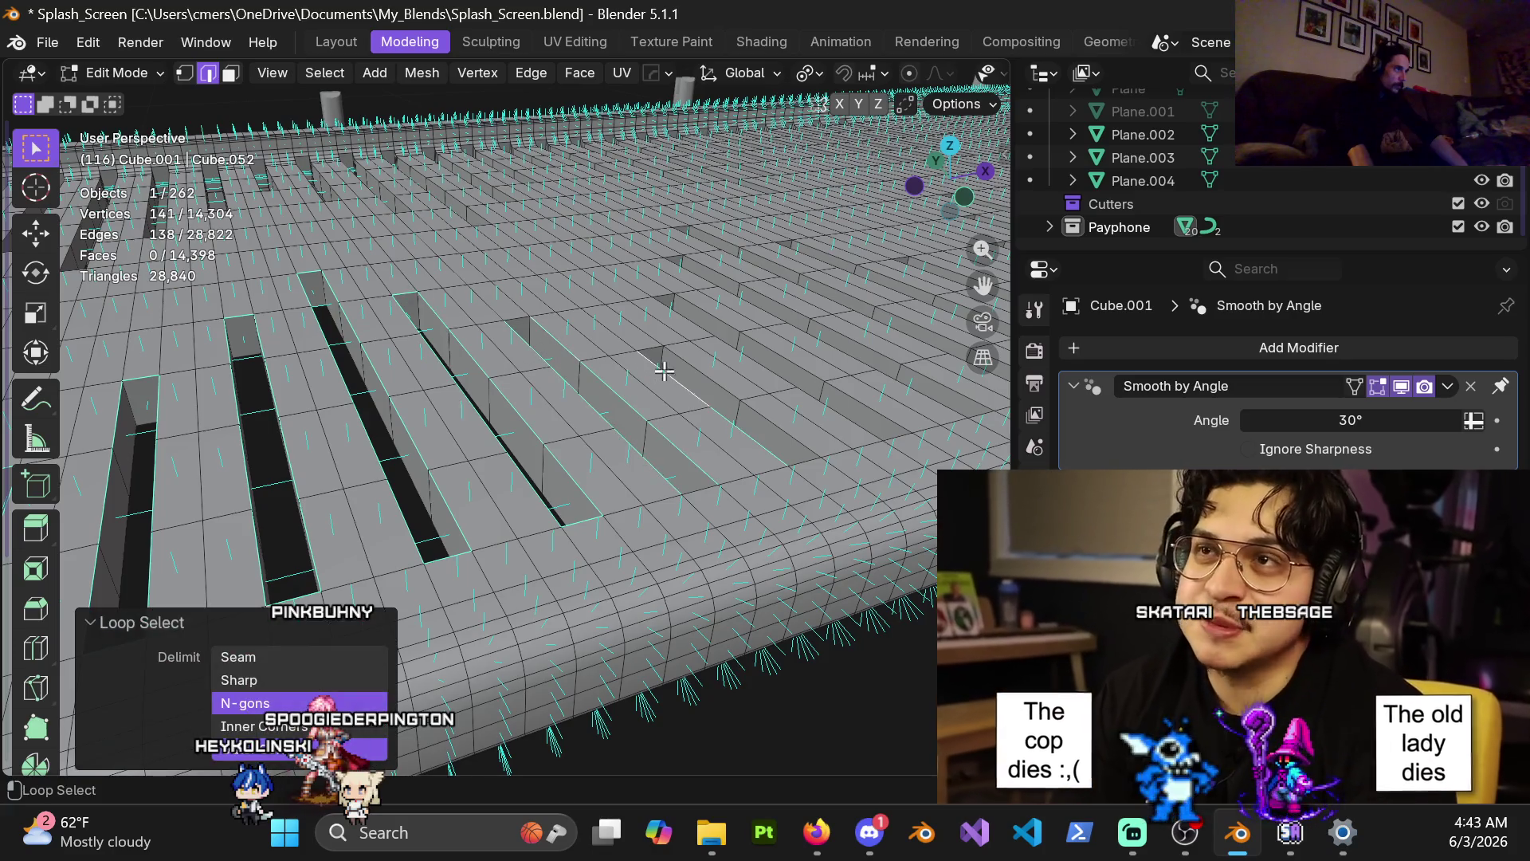
alt+shift+click(757, 345)
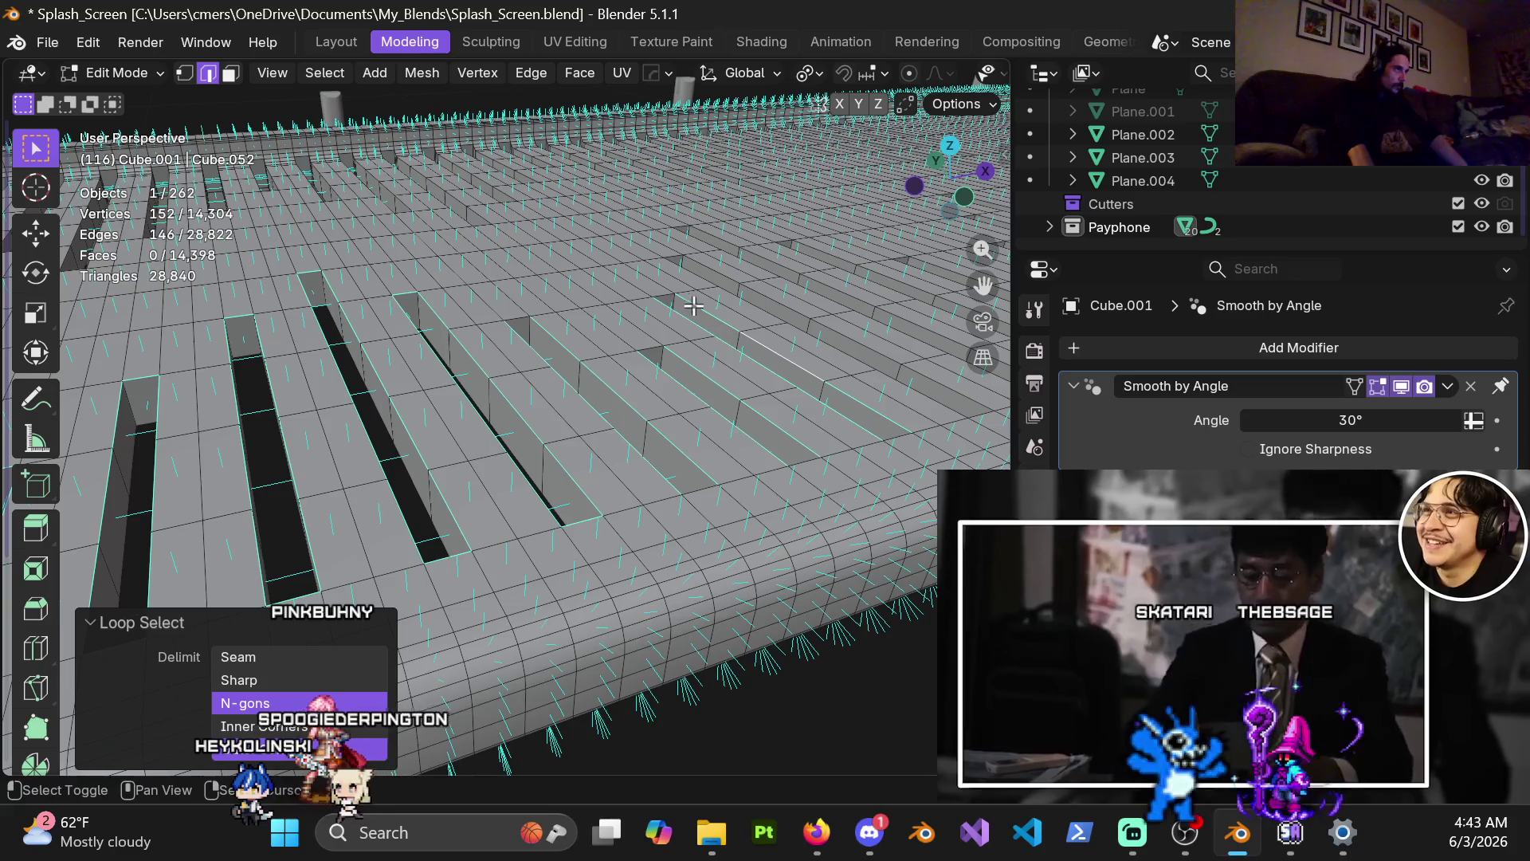
shift+click(664, 295)
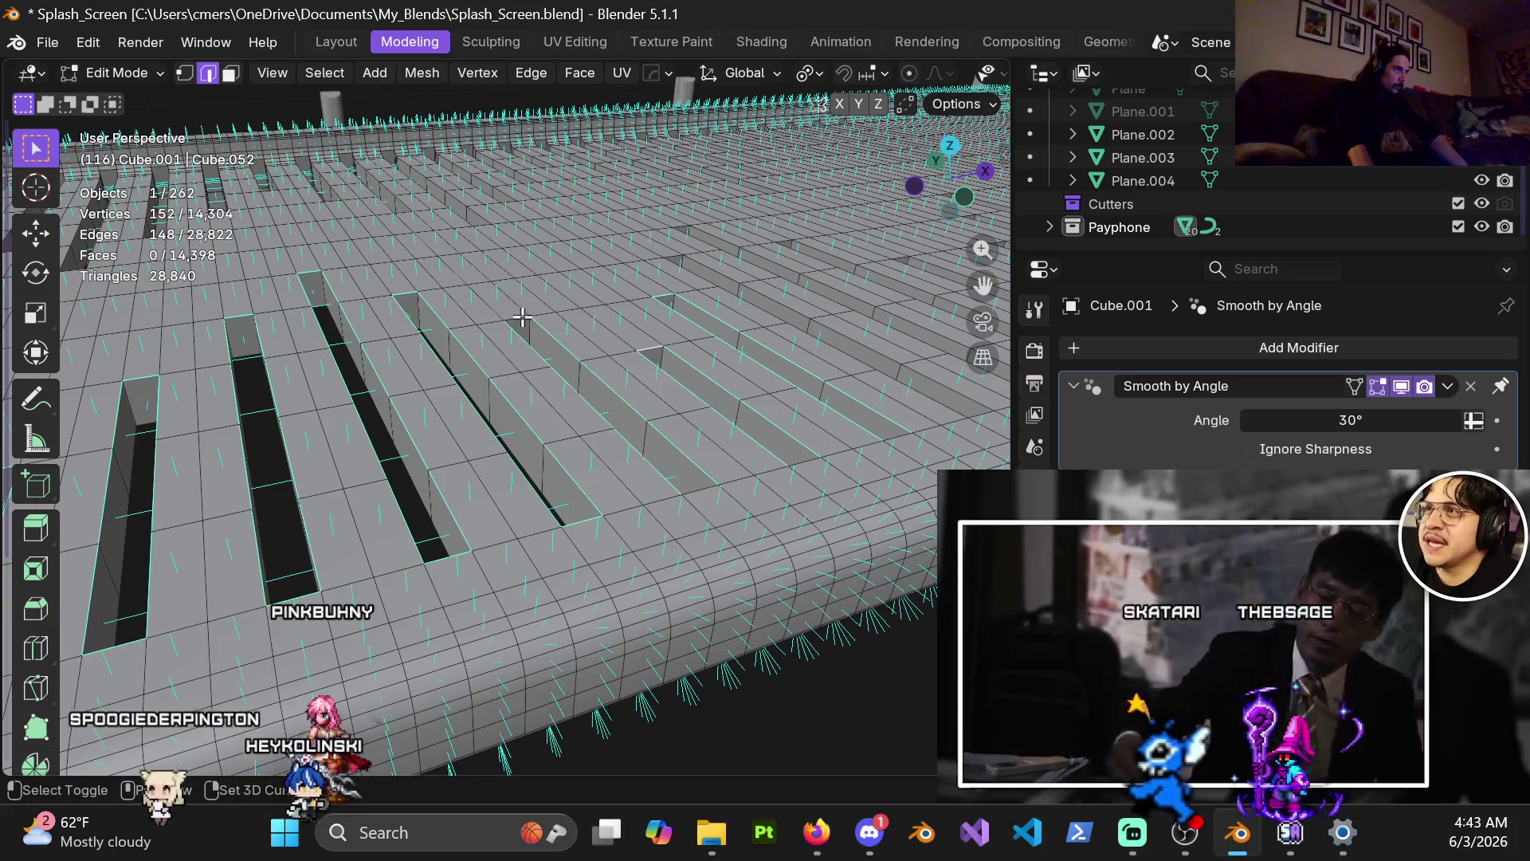
shift+click(696, 499)
mouse_move(806, 457)
middle_down()
mouse_move(692, 495)
mouse_move(621, 486)
mouse_move(606, 462)
mouse_move(551, 465)
mouse_move(547, 502)
middle_up()
Add the remaining slots' rim loops and single edges to complete the rim selection.
shift+click(609, 493)
alt+shift+click(622, 506)
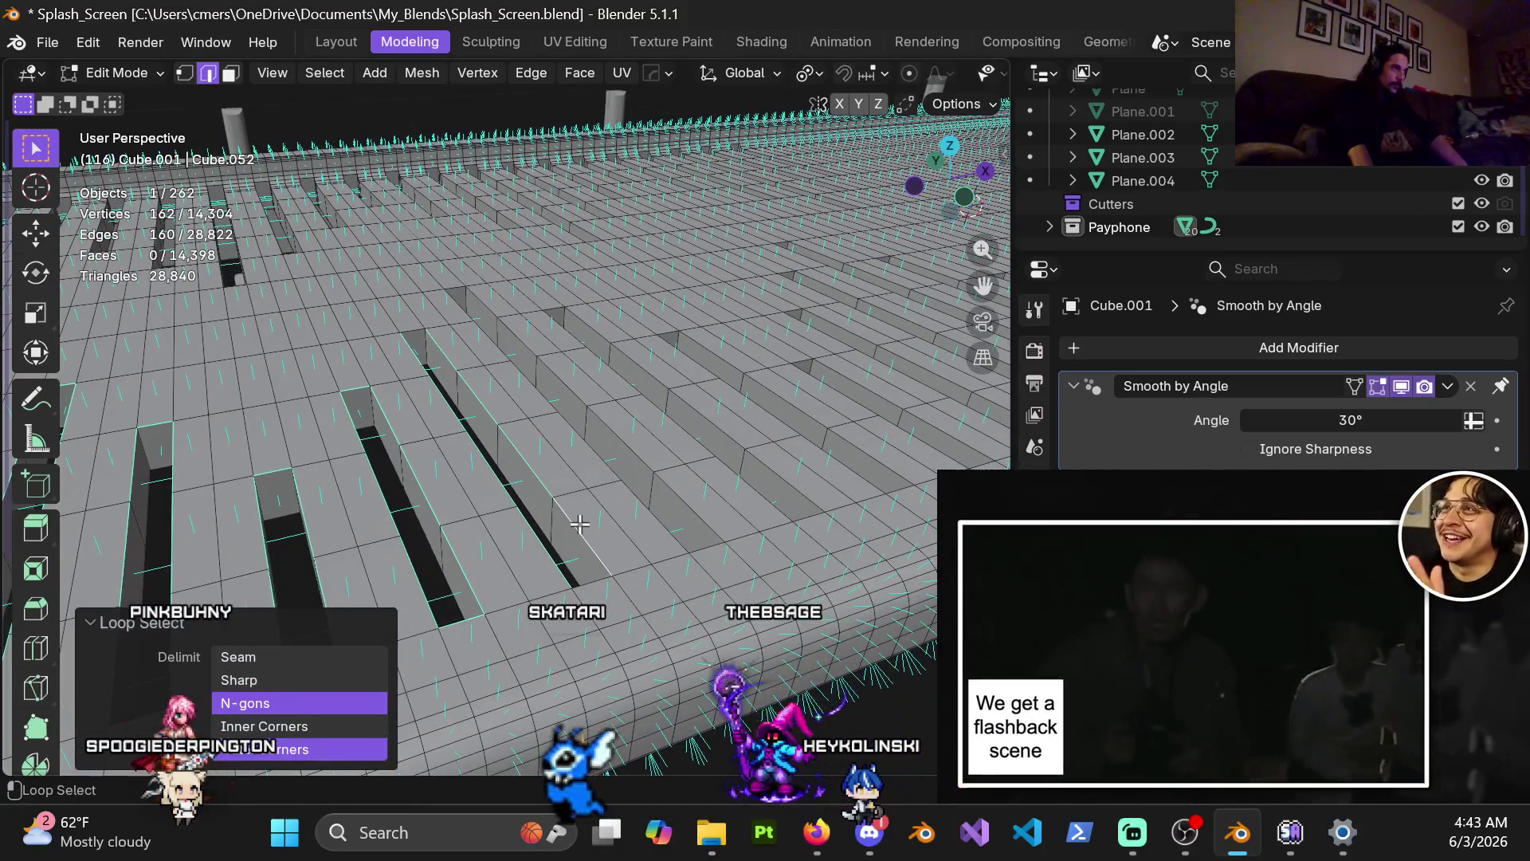
alt+shift+click(709, 497)
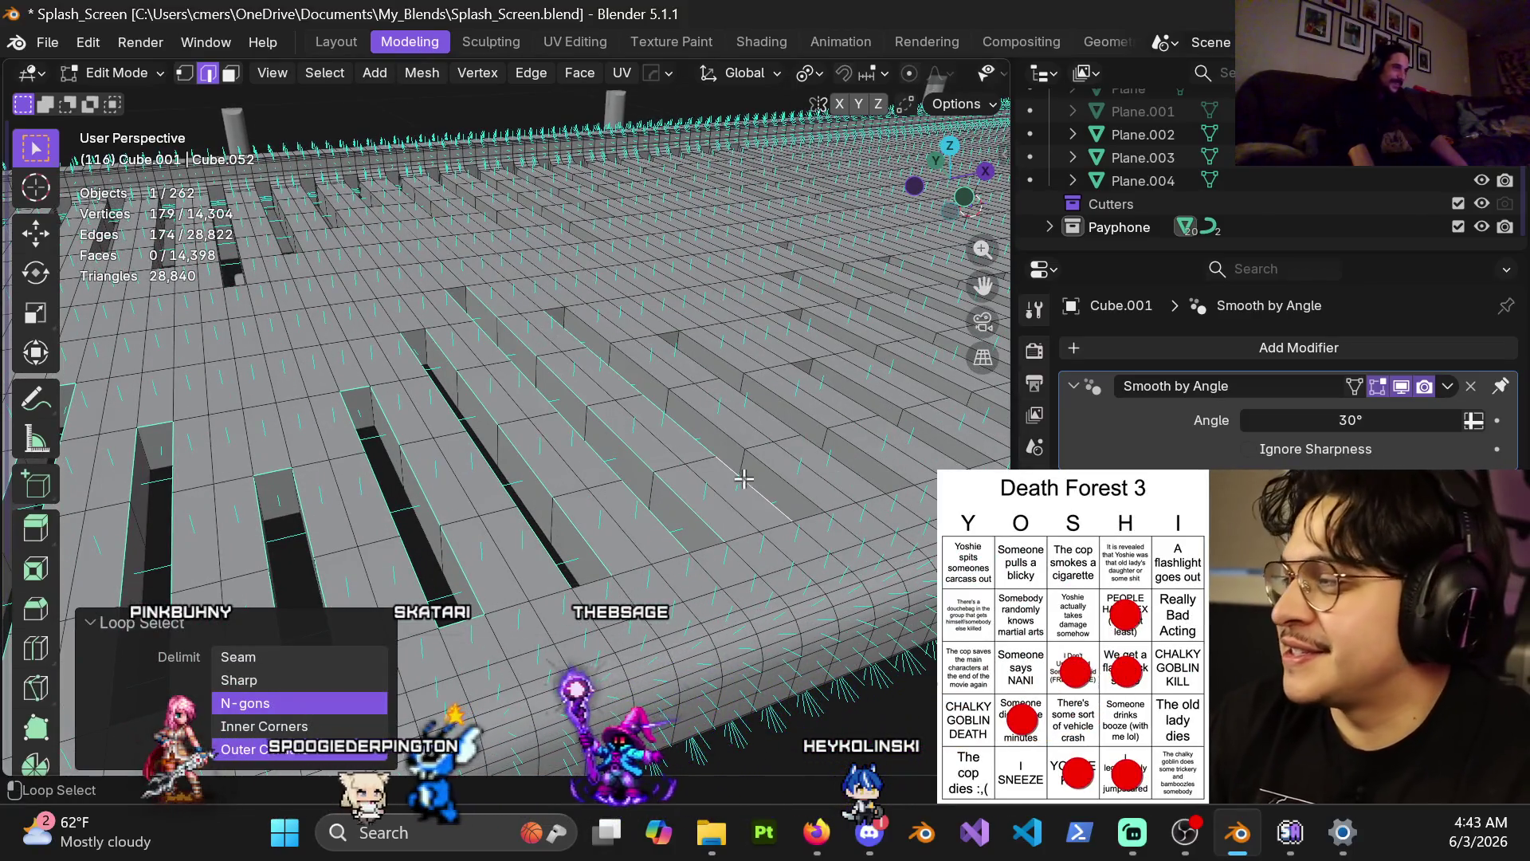
alt+shift+click(899, 428)
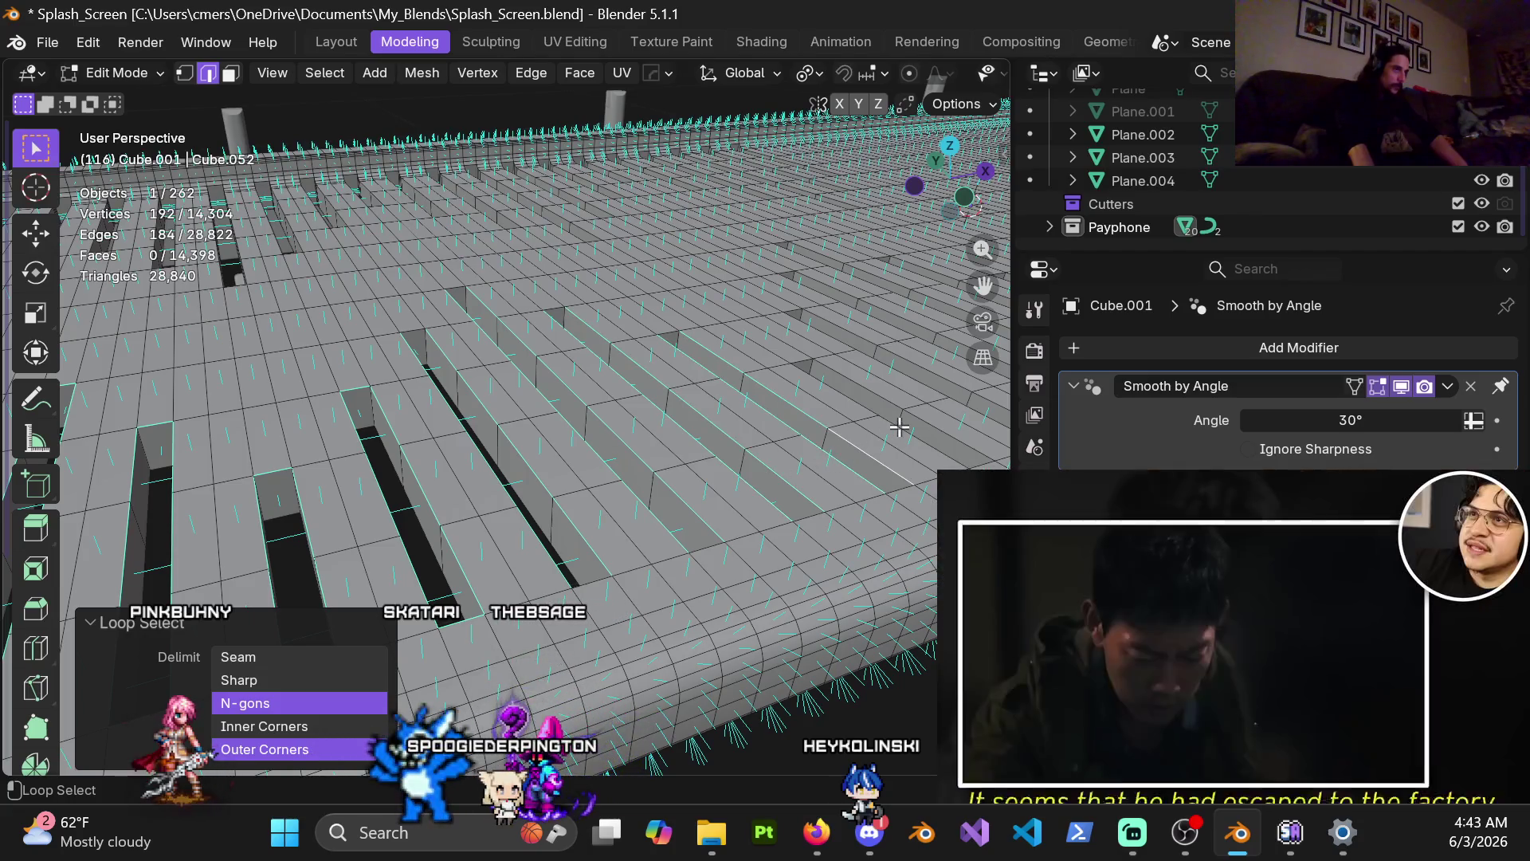
shift+click(592, 583)
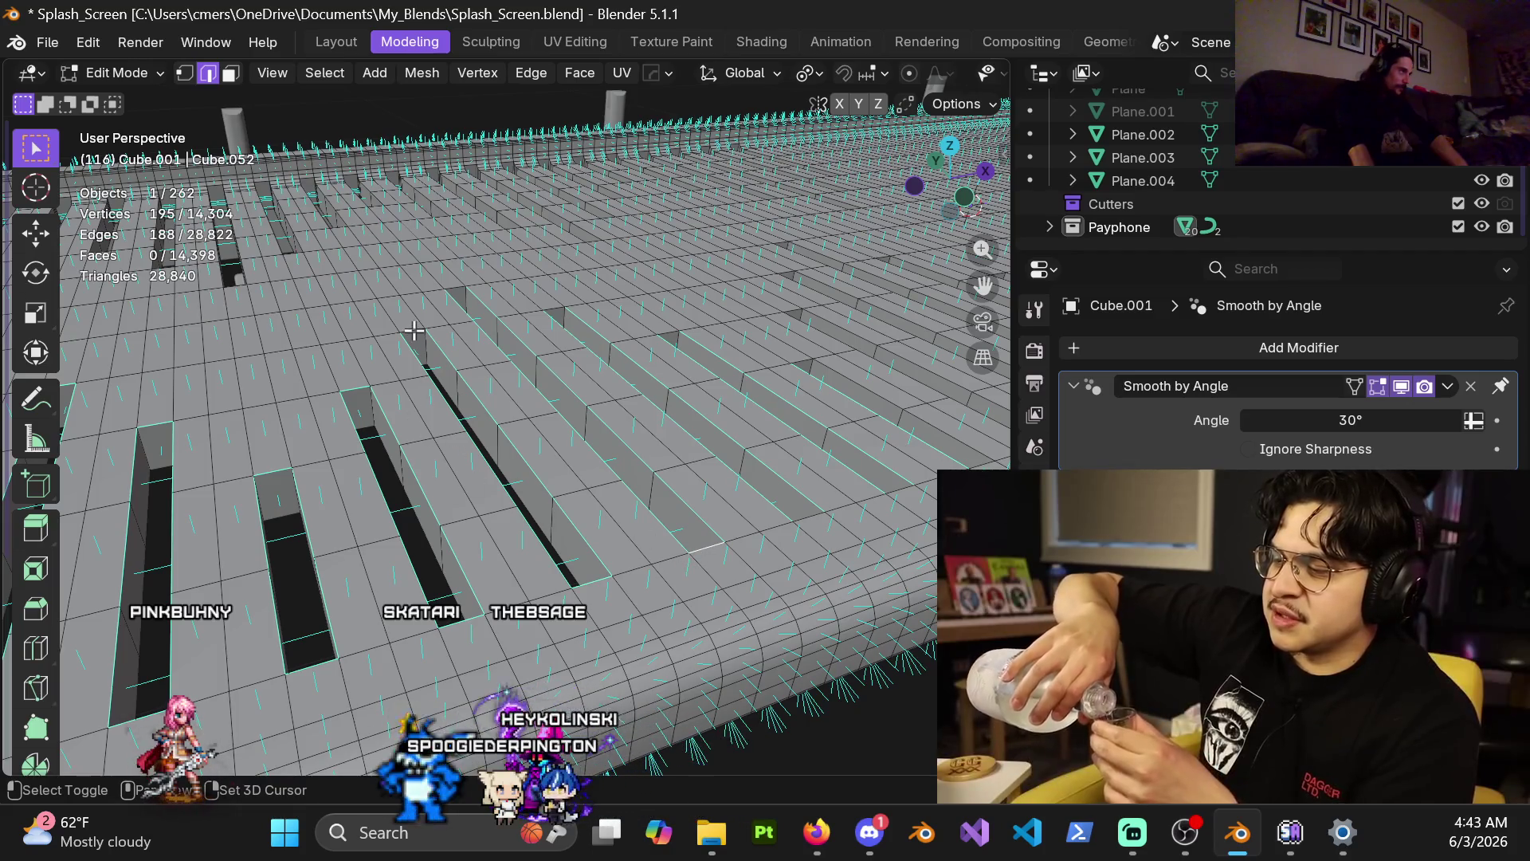
shift+click(413, 330)
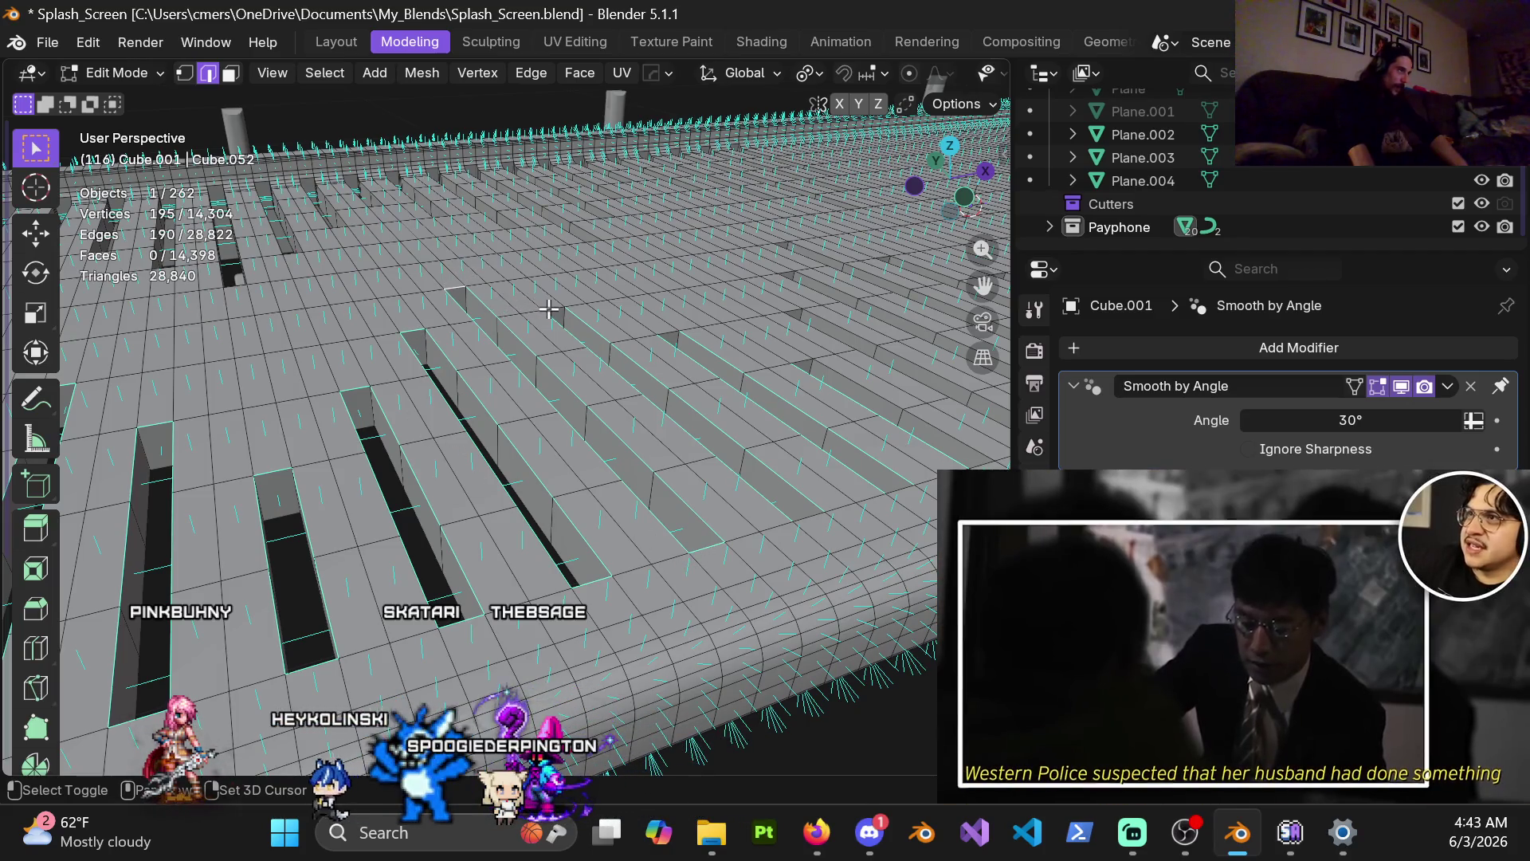
mouse_move(551, 310)
shift+middle_down()
mouse_move(263, 334)
mouse_move(473, 366)
shift+middle_up()
shift+click(263, 334)
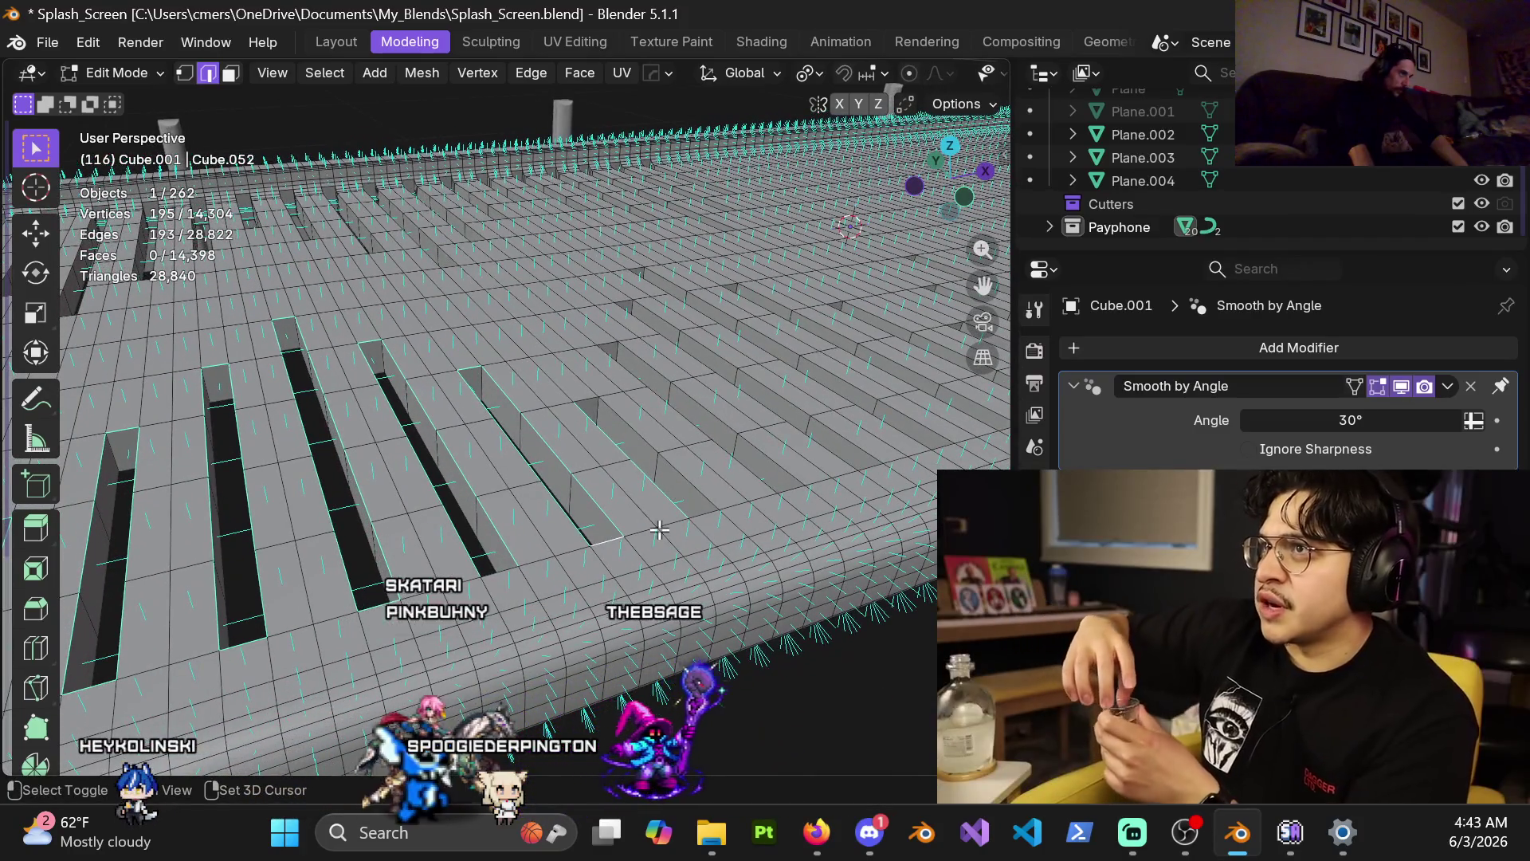
alt+shift+click(561, 363)
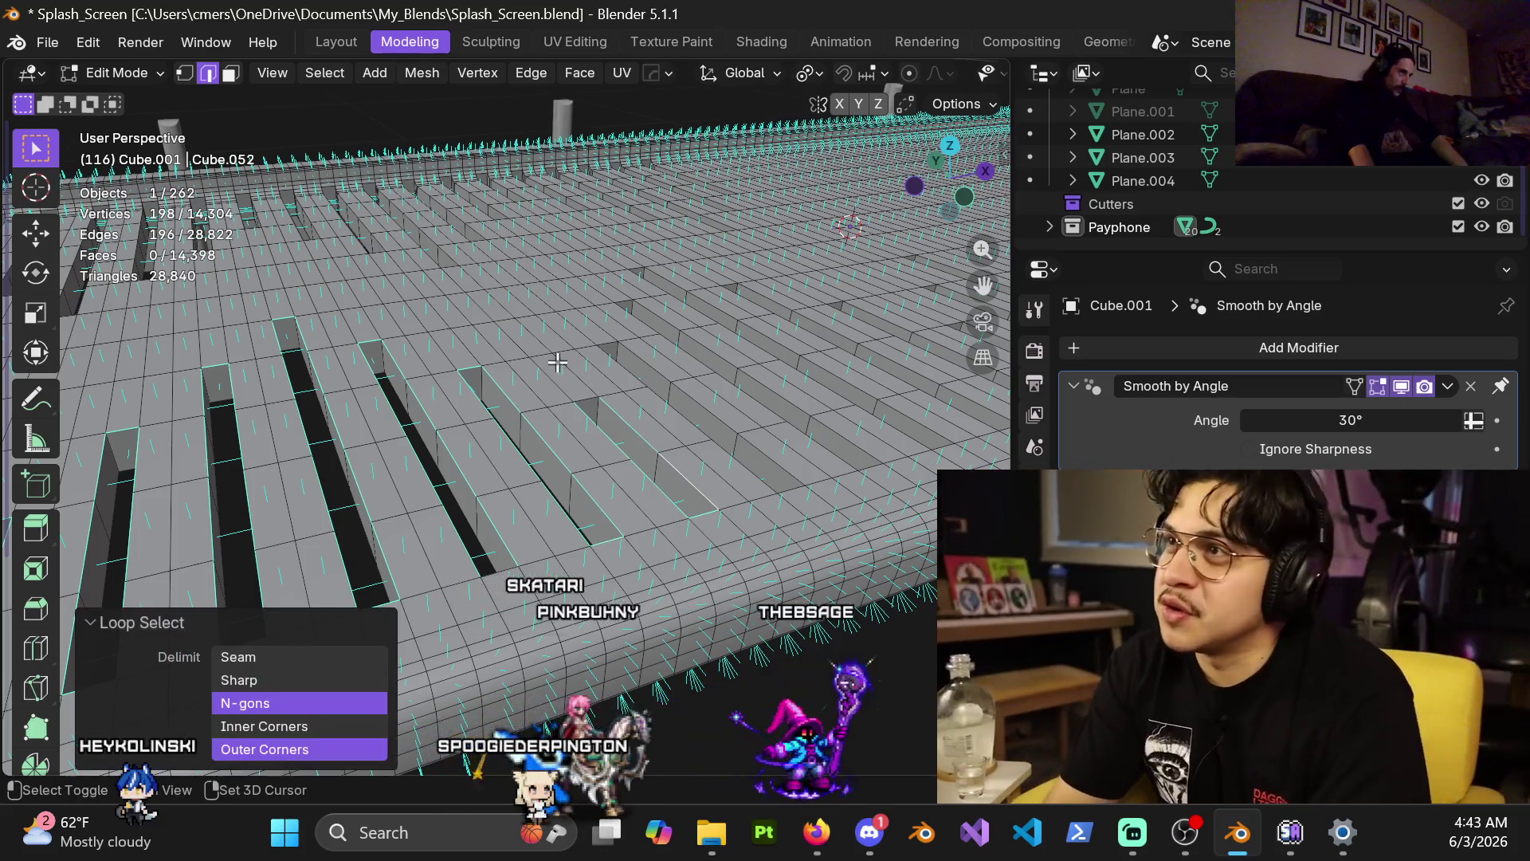
shift+click(587, 398)
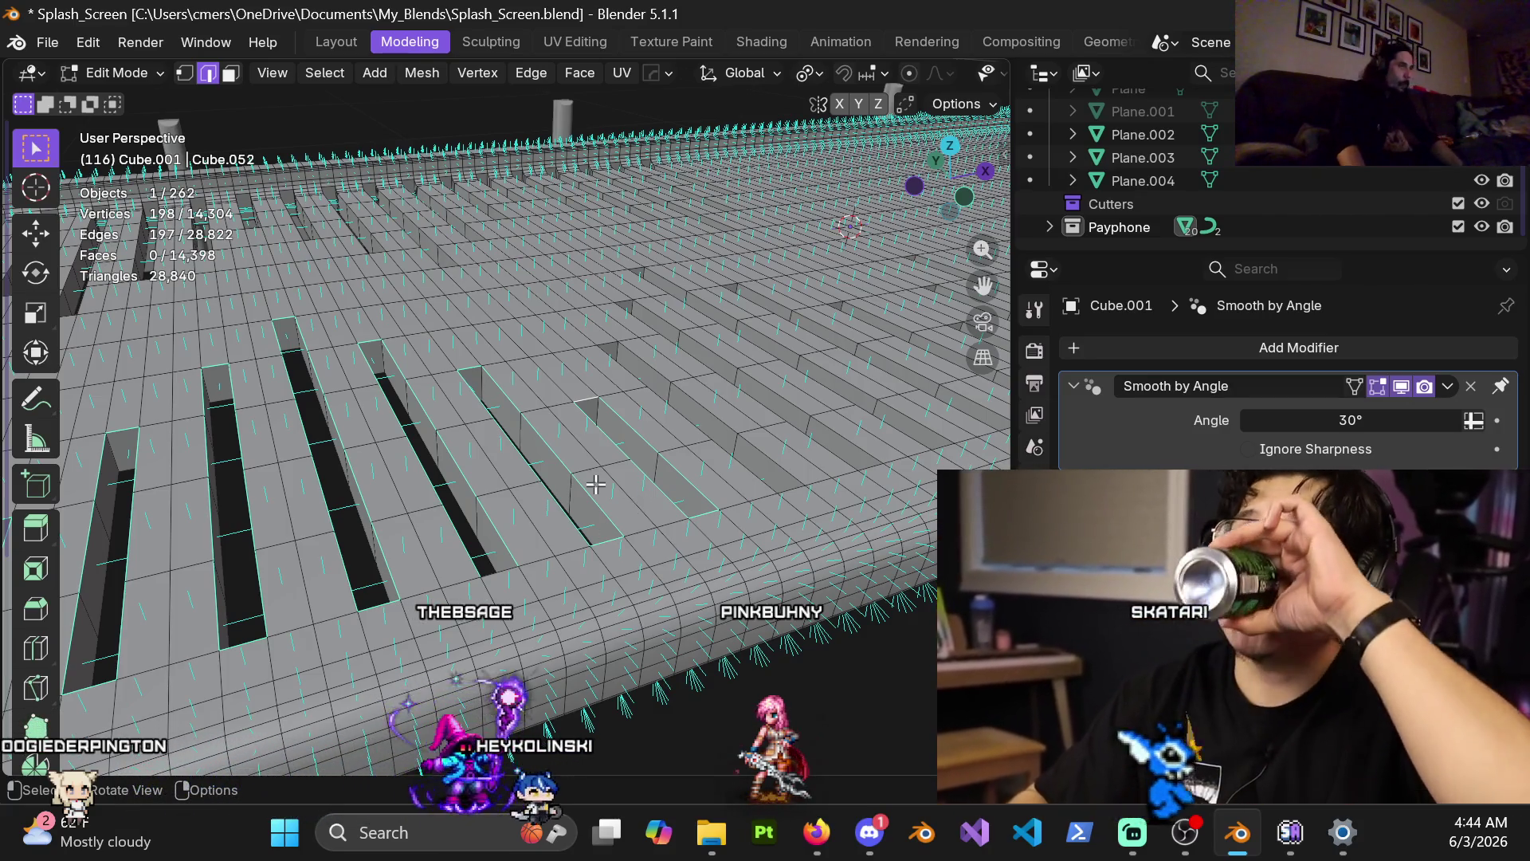
Add more slot rim loops and short edges, removing one stray edge.
scroll(673, 433, up, 3)
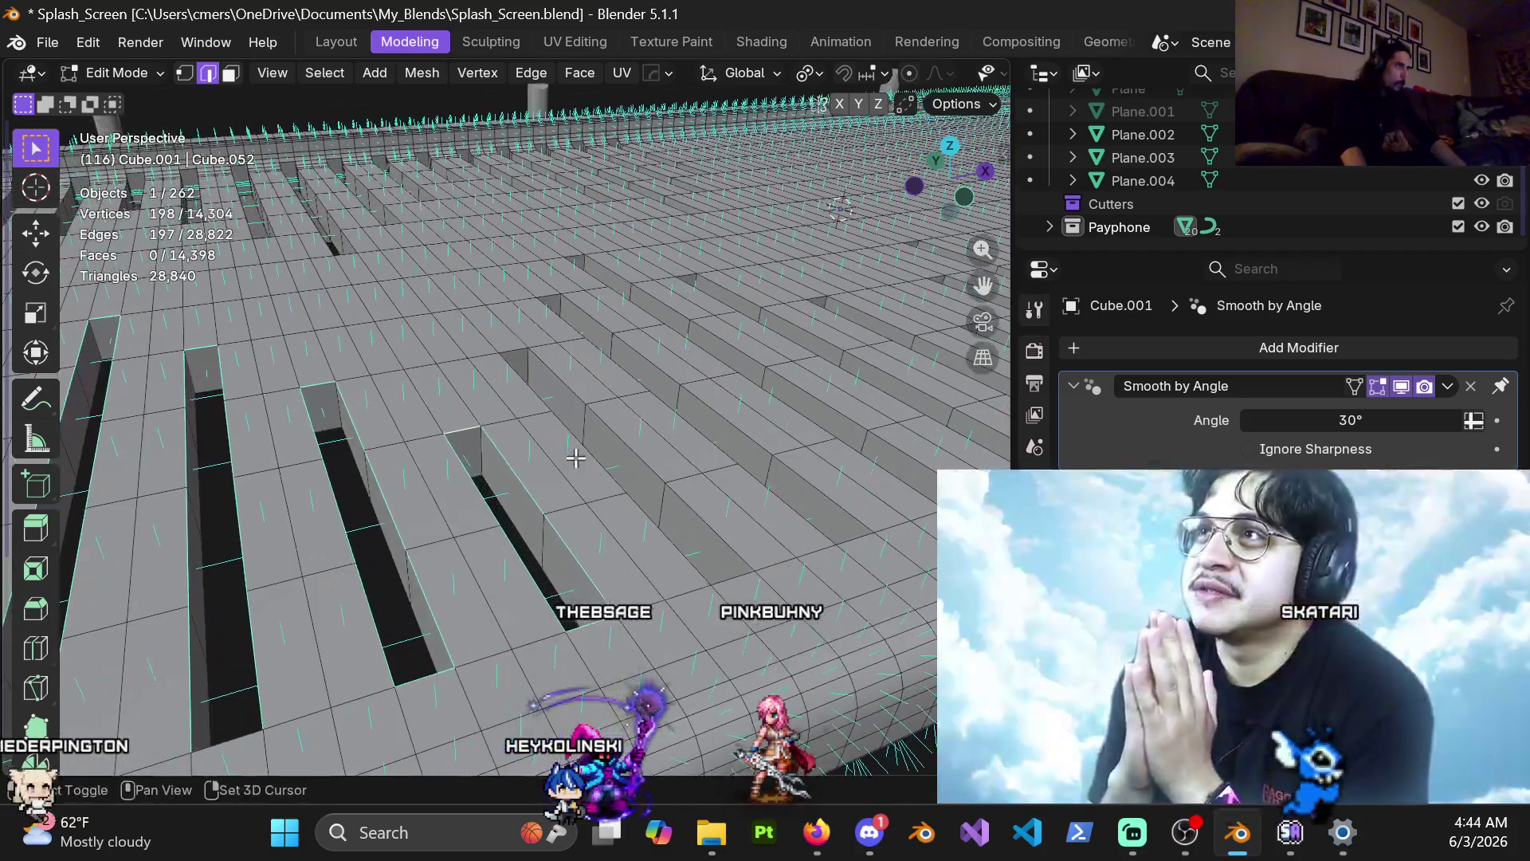
alt+shift+click(614, 432)
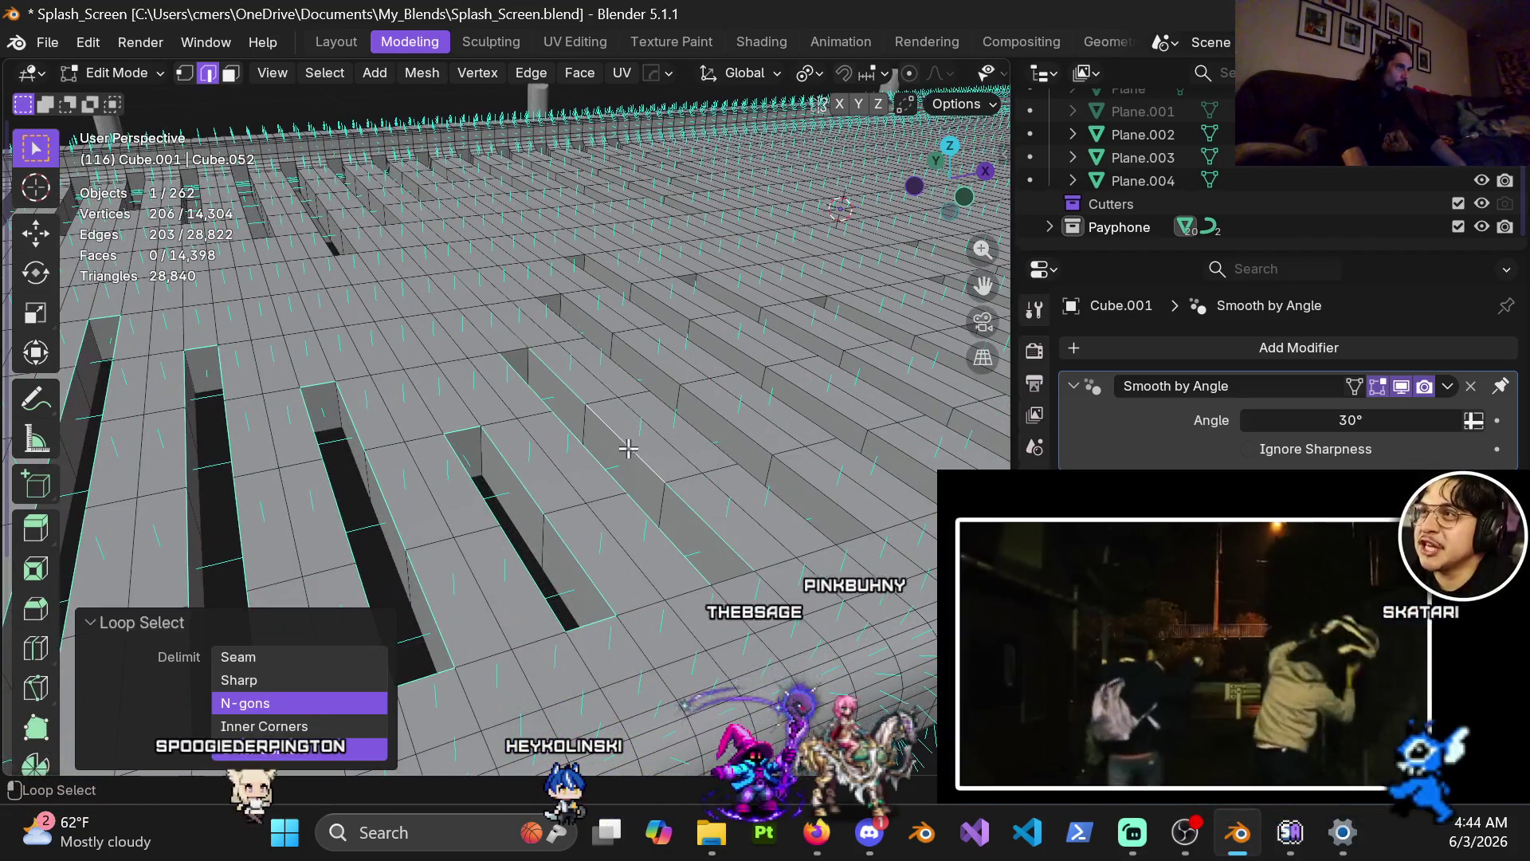
shift+click(514, 351)
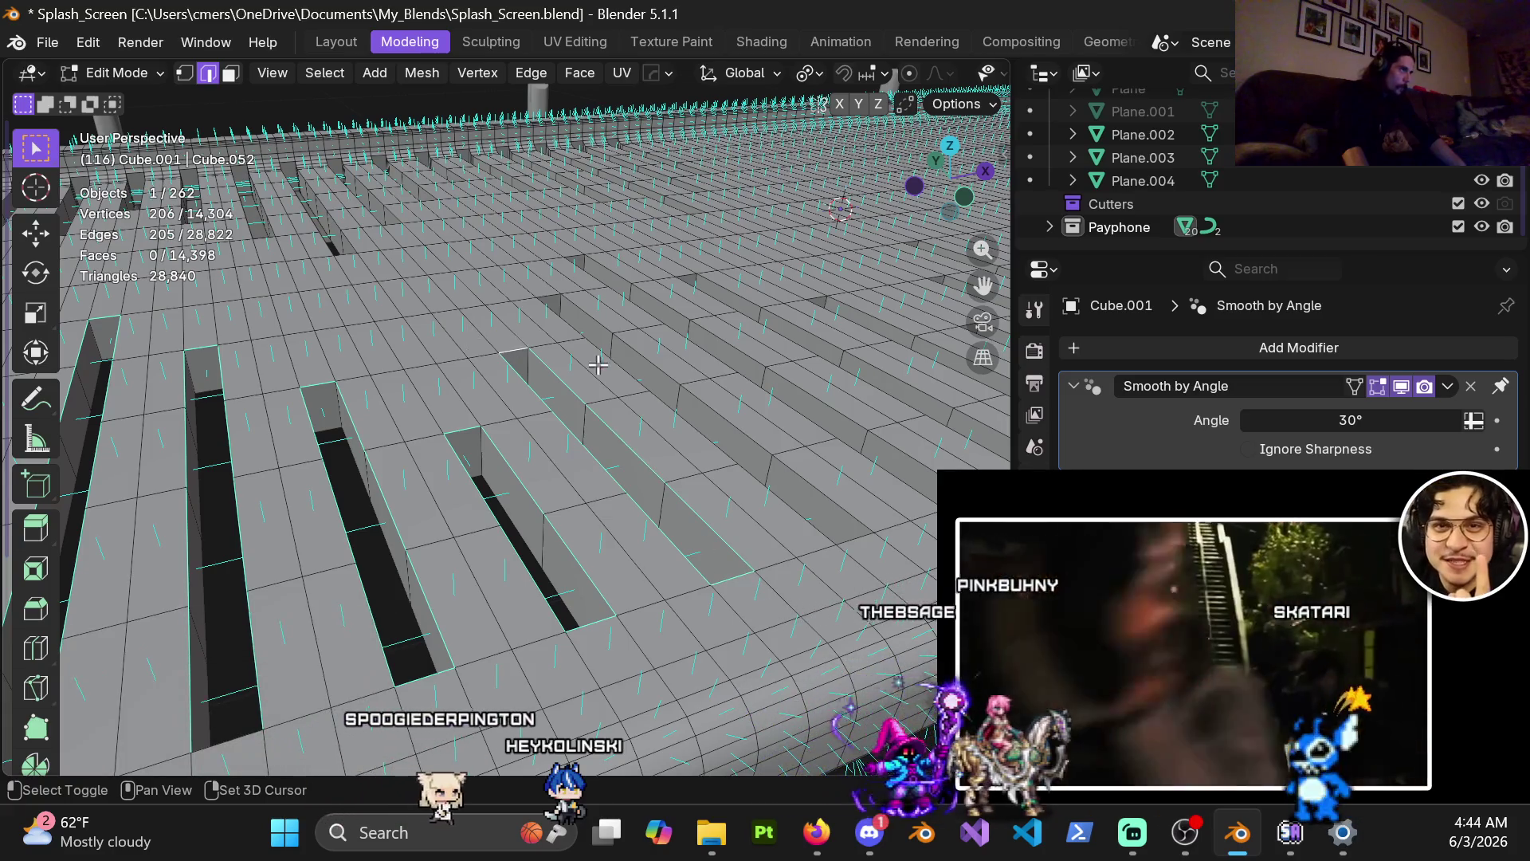
alt+shift+click(626, 373)
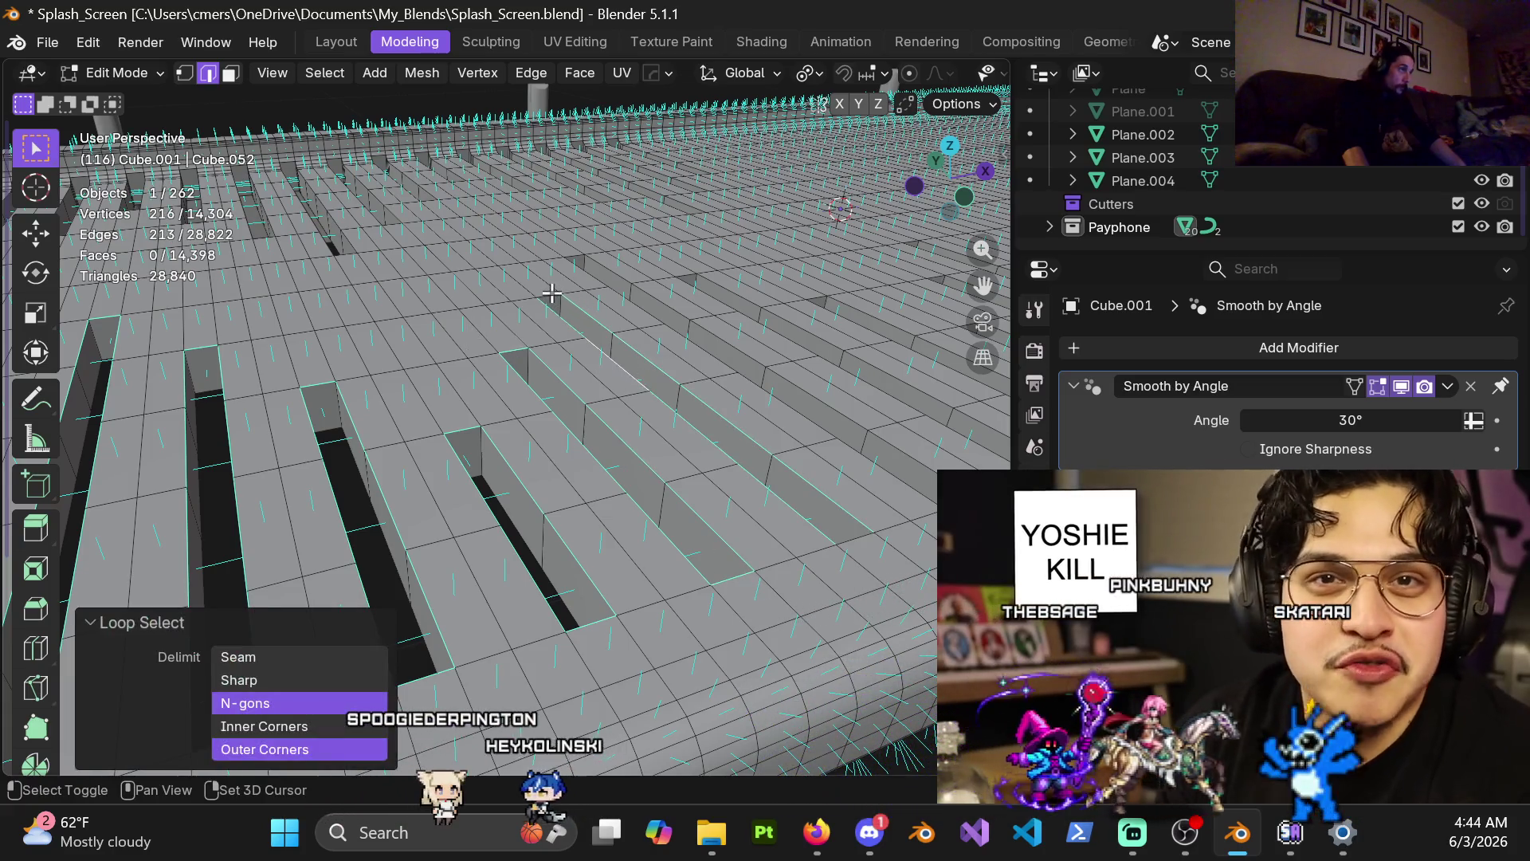
shift+click(551, 294)
mouse_move(850, 538)
shift+middle_down()
mouse_move(649, 494)
mouse_move(685, 479)
shift+middle_up()
alt+shift+click(694, 476)
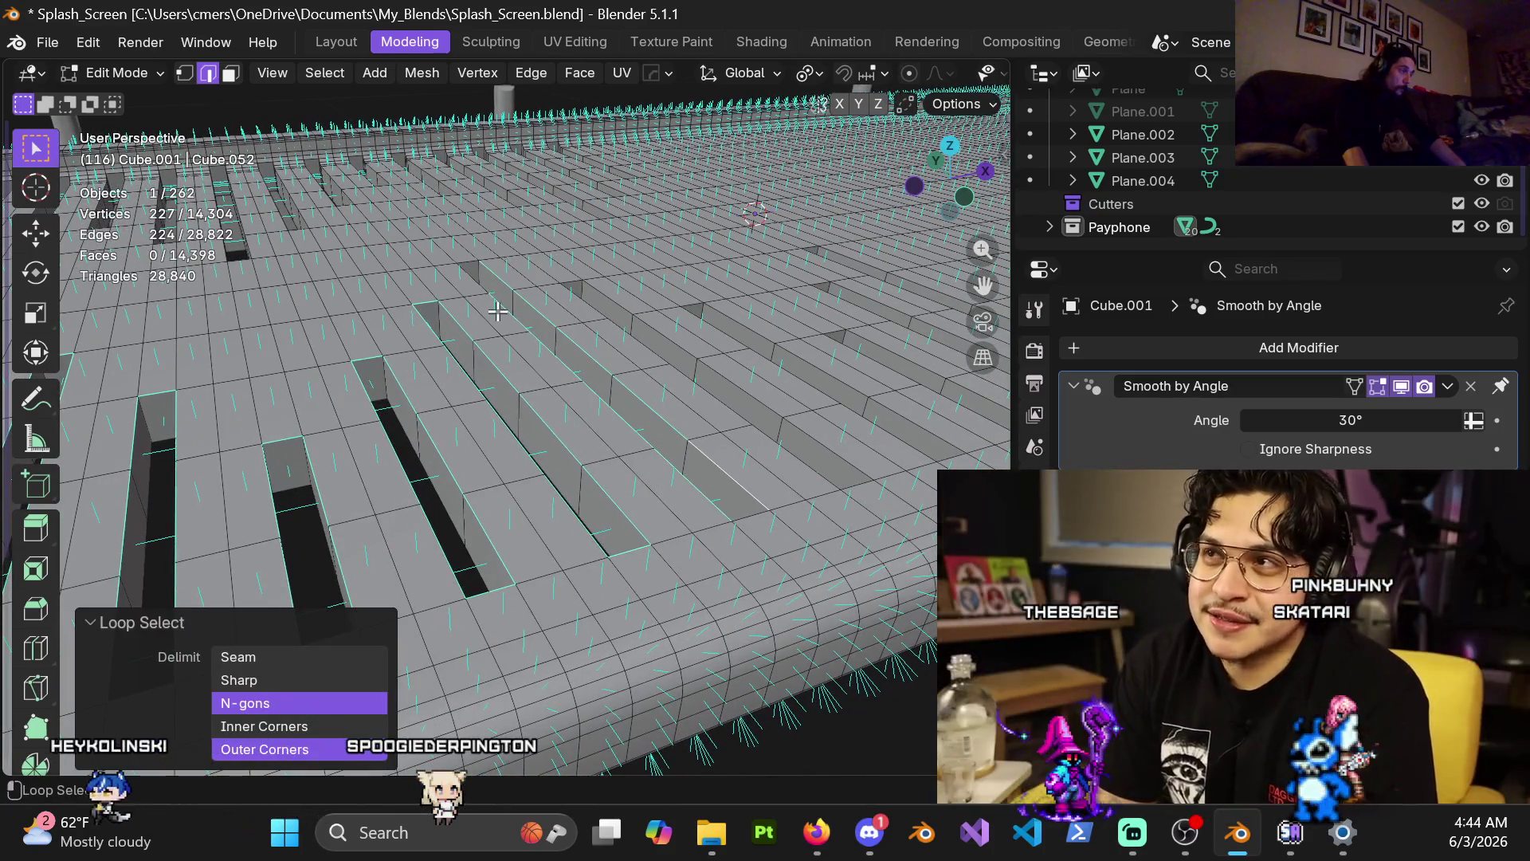
shift+click(471, 263)
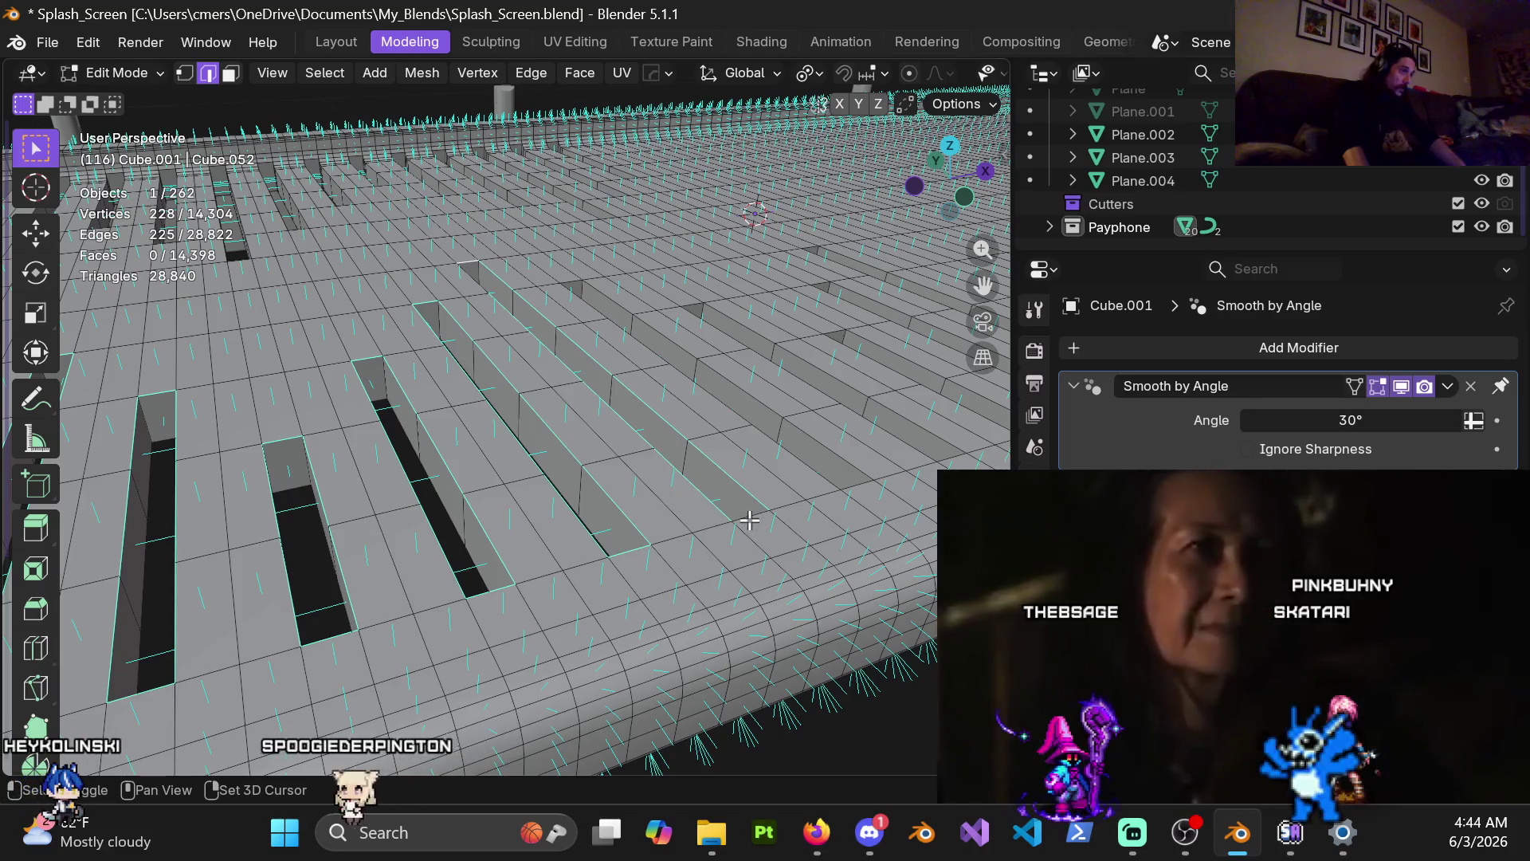
alt+shift+click(825, 448)
shift+click(856, 481)
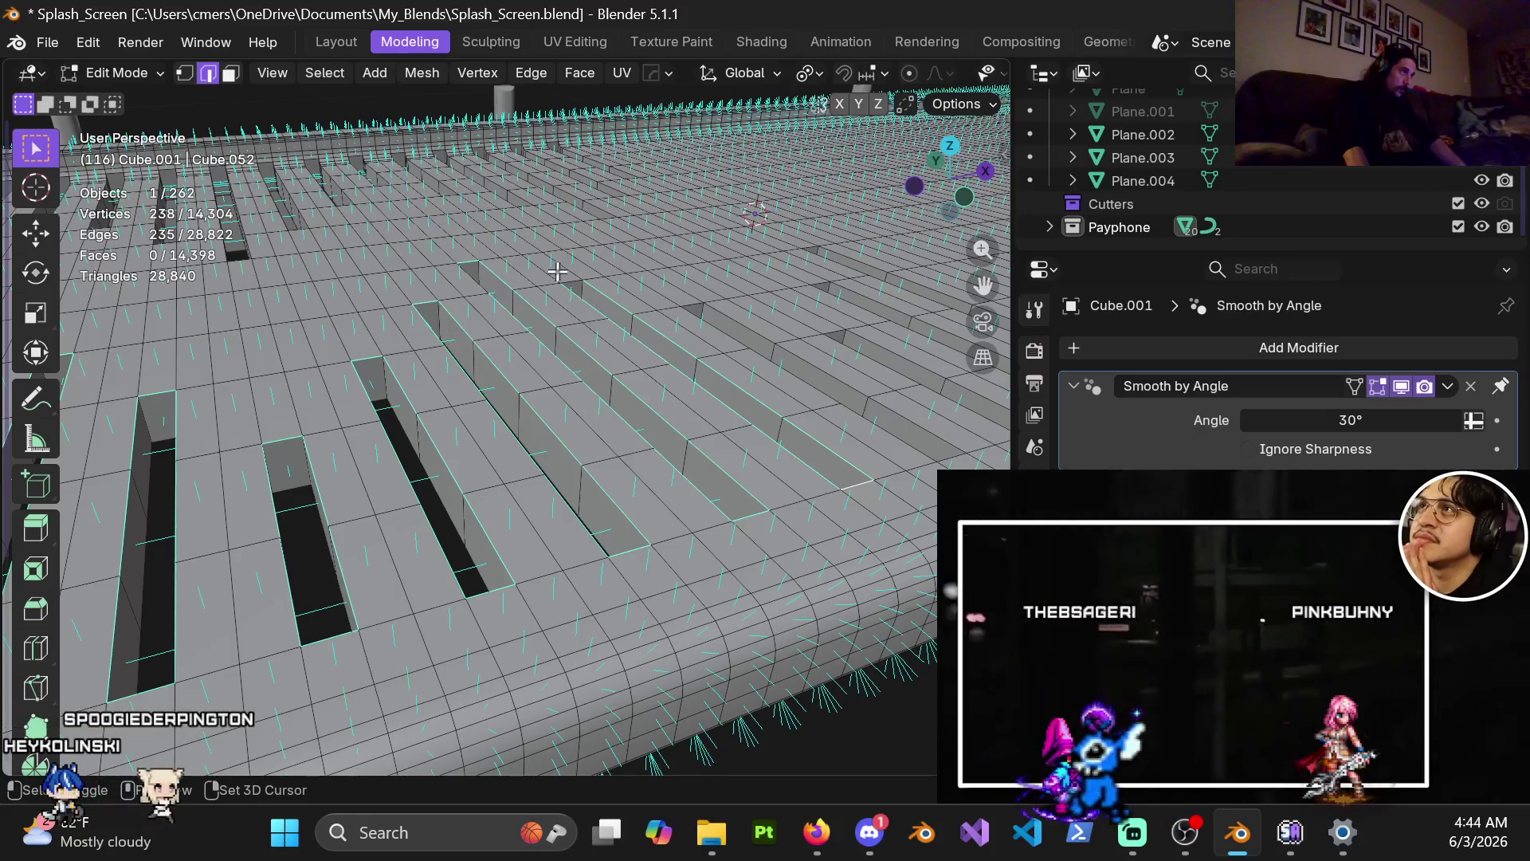
Add the ridge edge loop and several more groove rim loops and edges.
scroll(572, 281, up, 3)
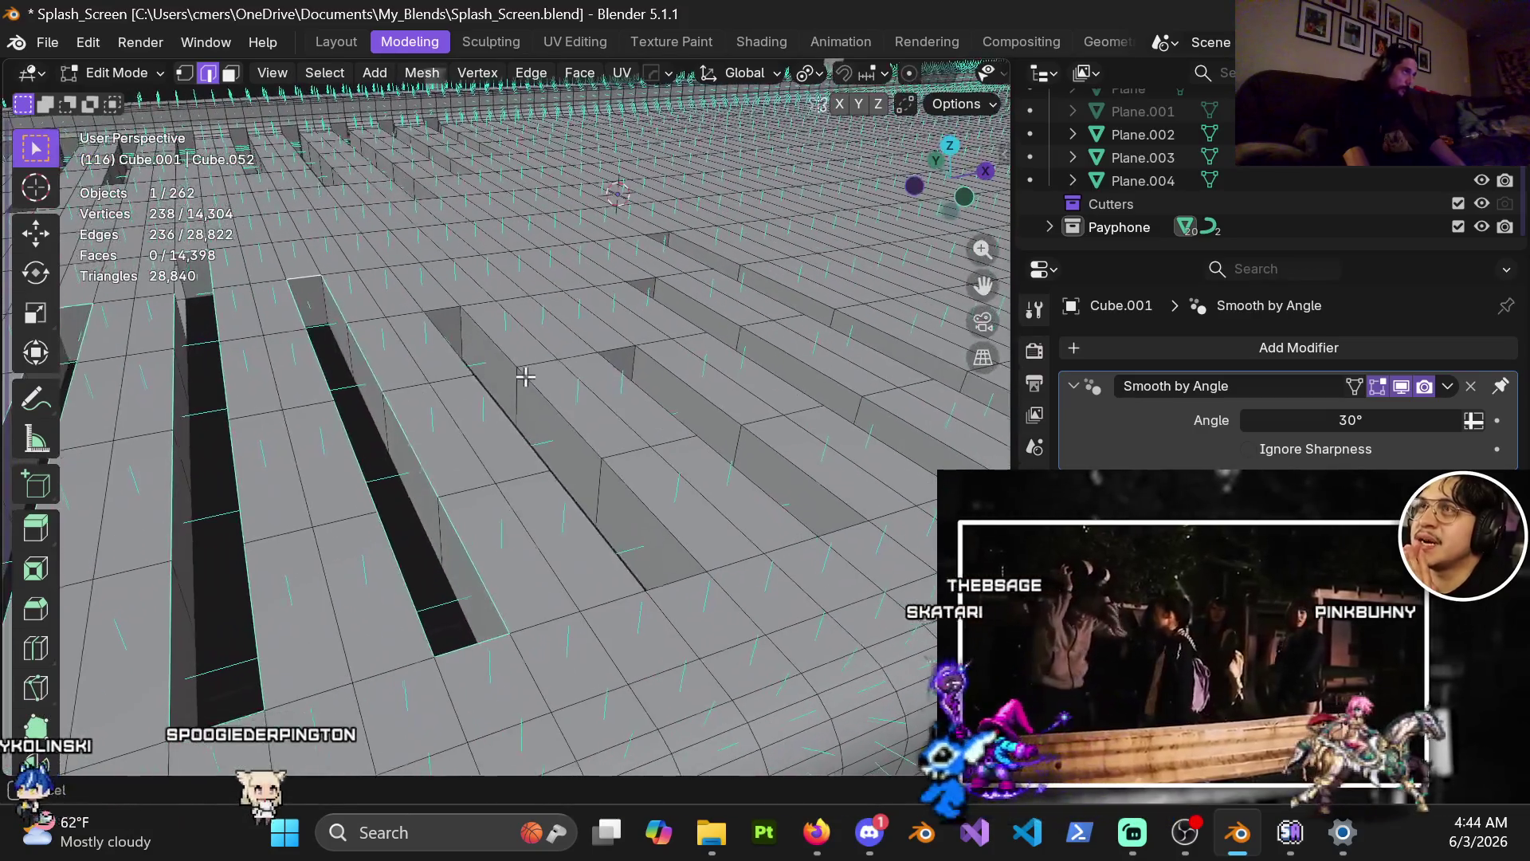
alt+shift+click(536, 403)
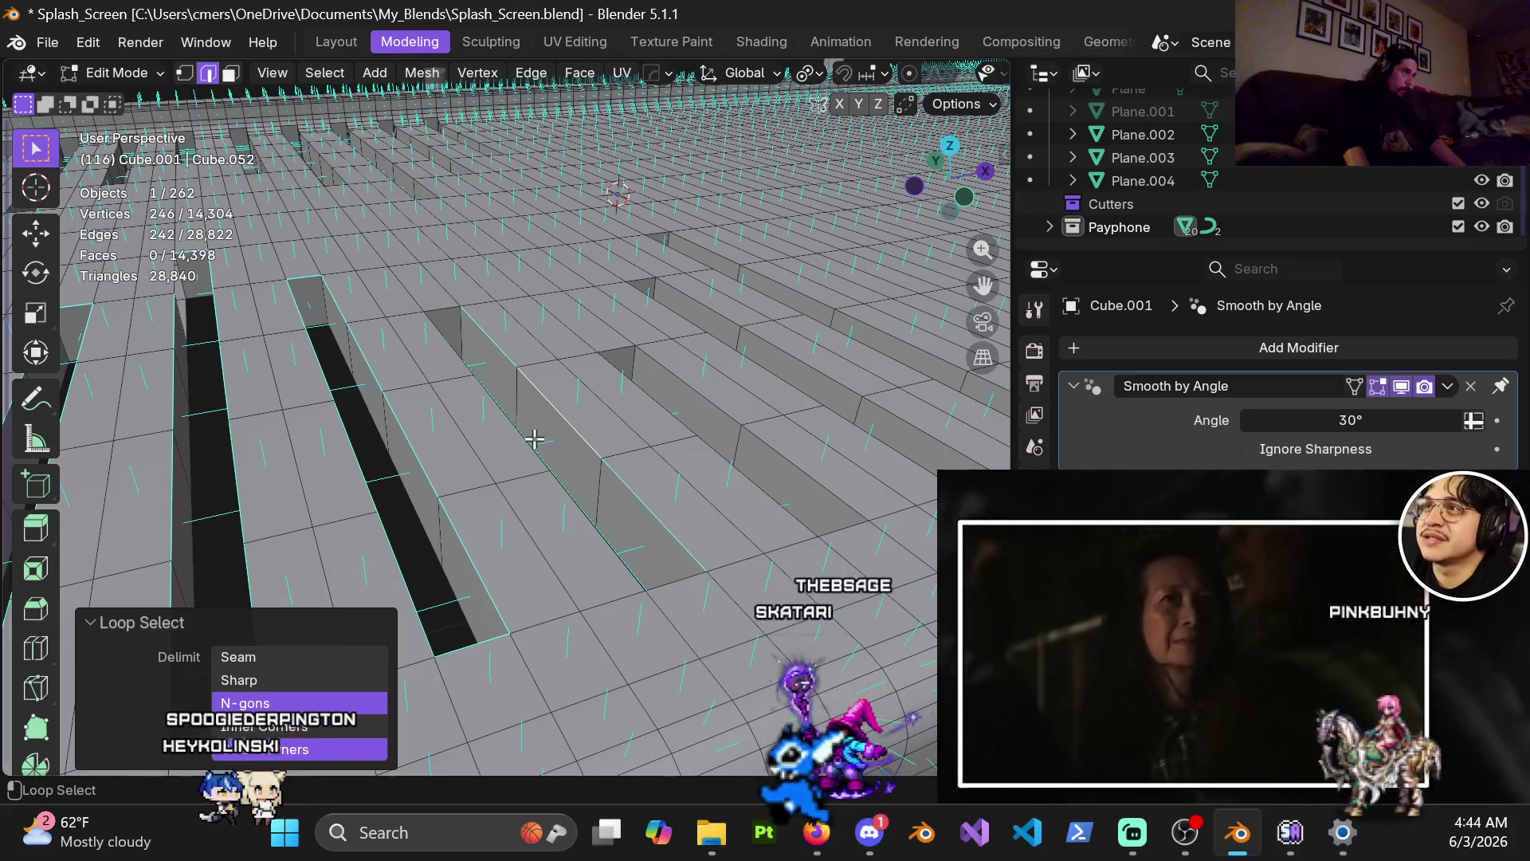
shift+click(442, 308)
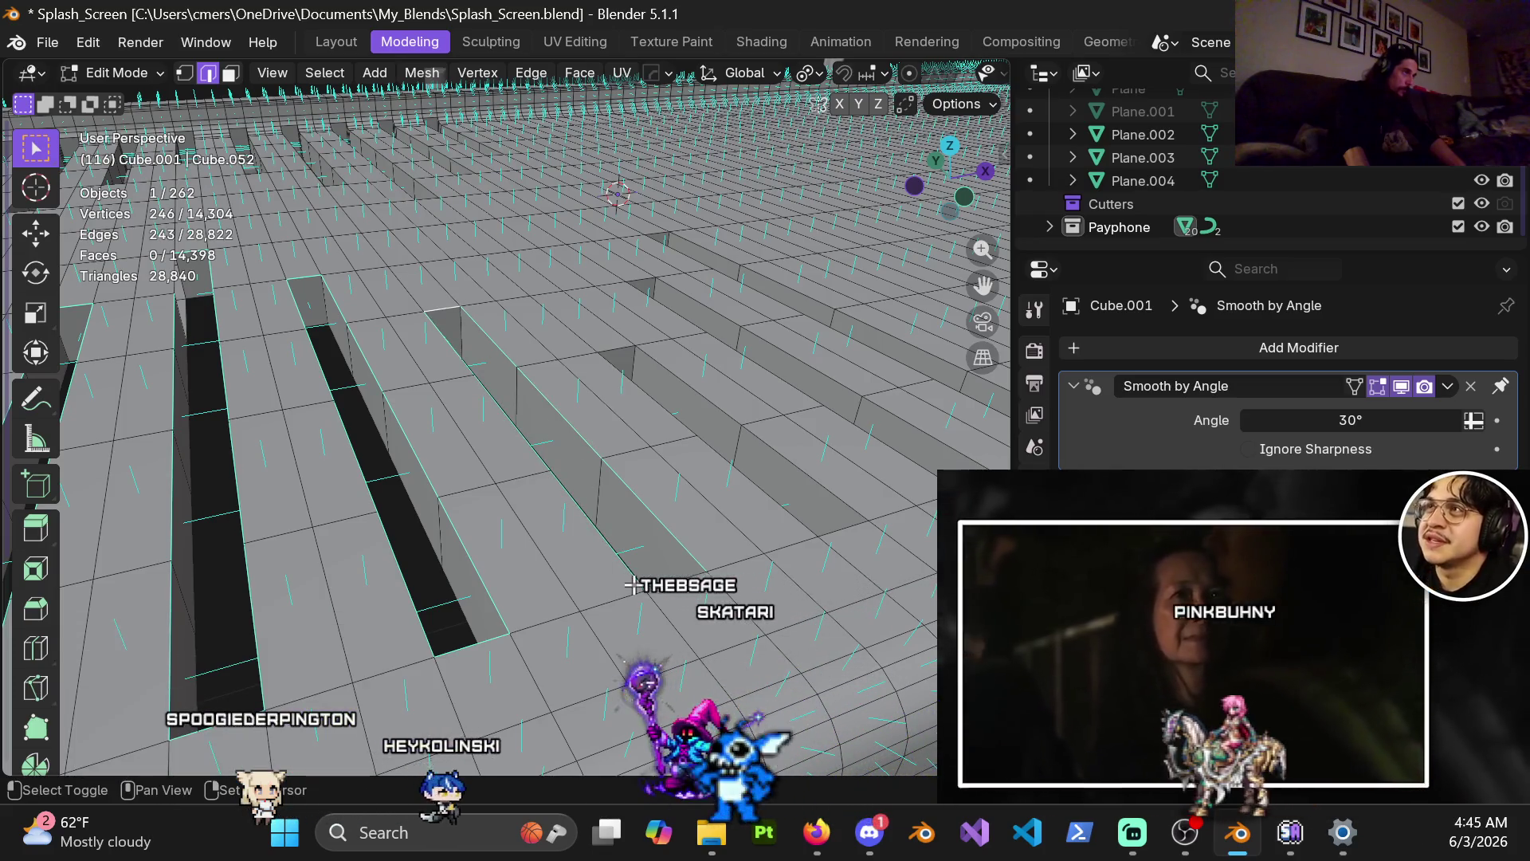
alt+shift+click(797, 469)
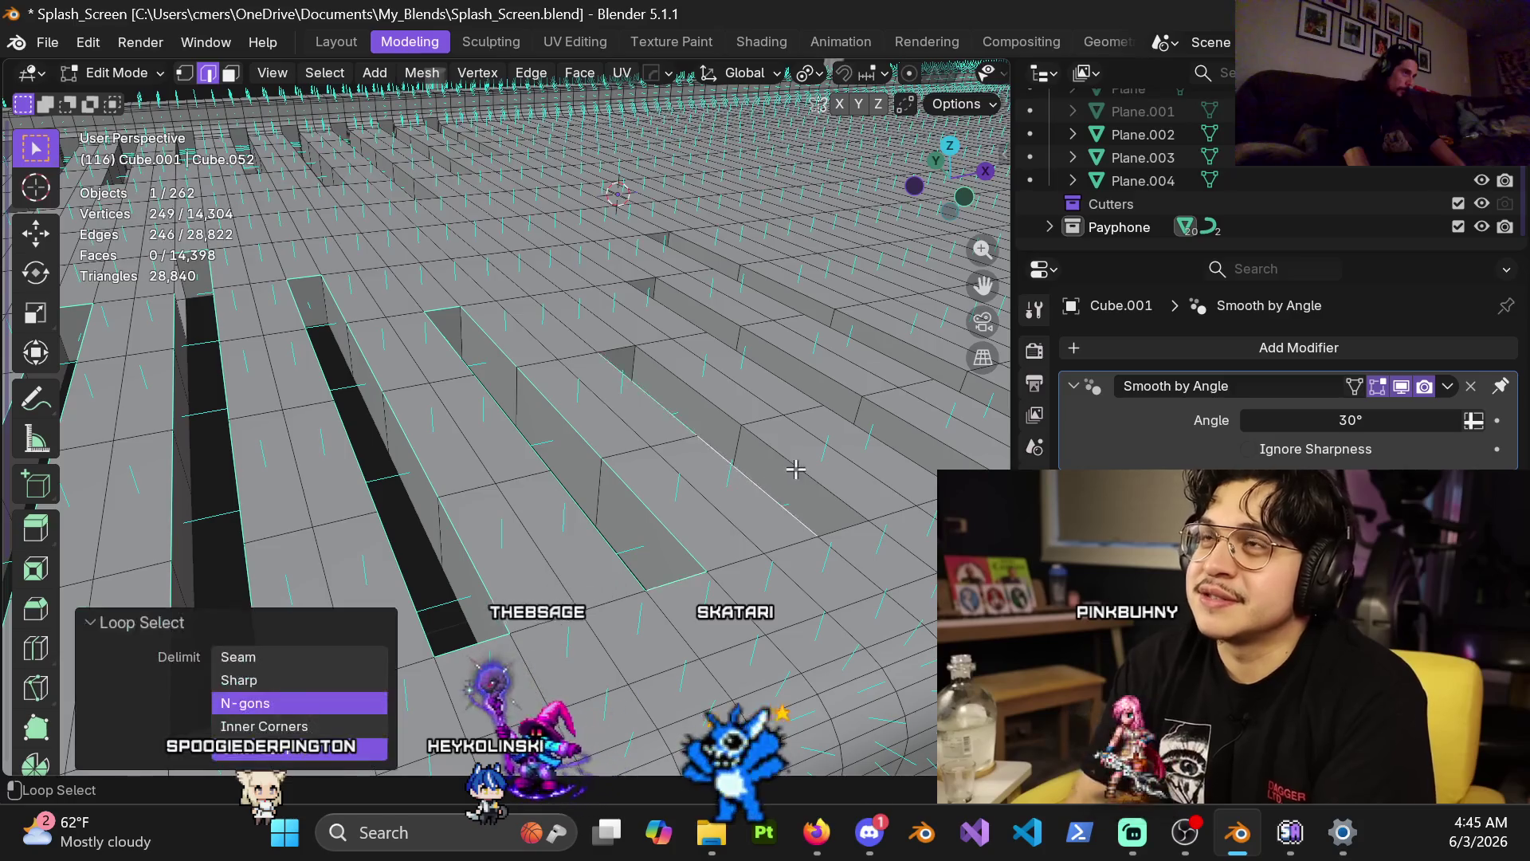
shift+click(833, 530)
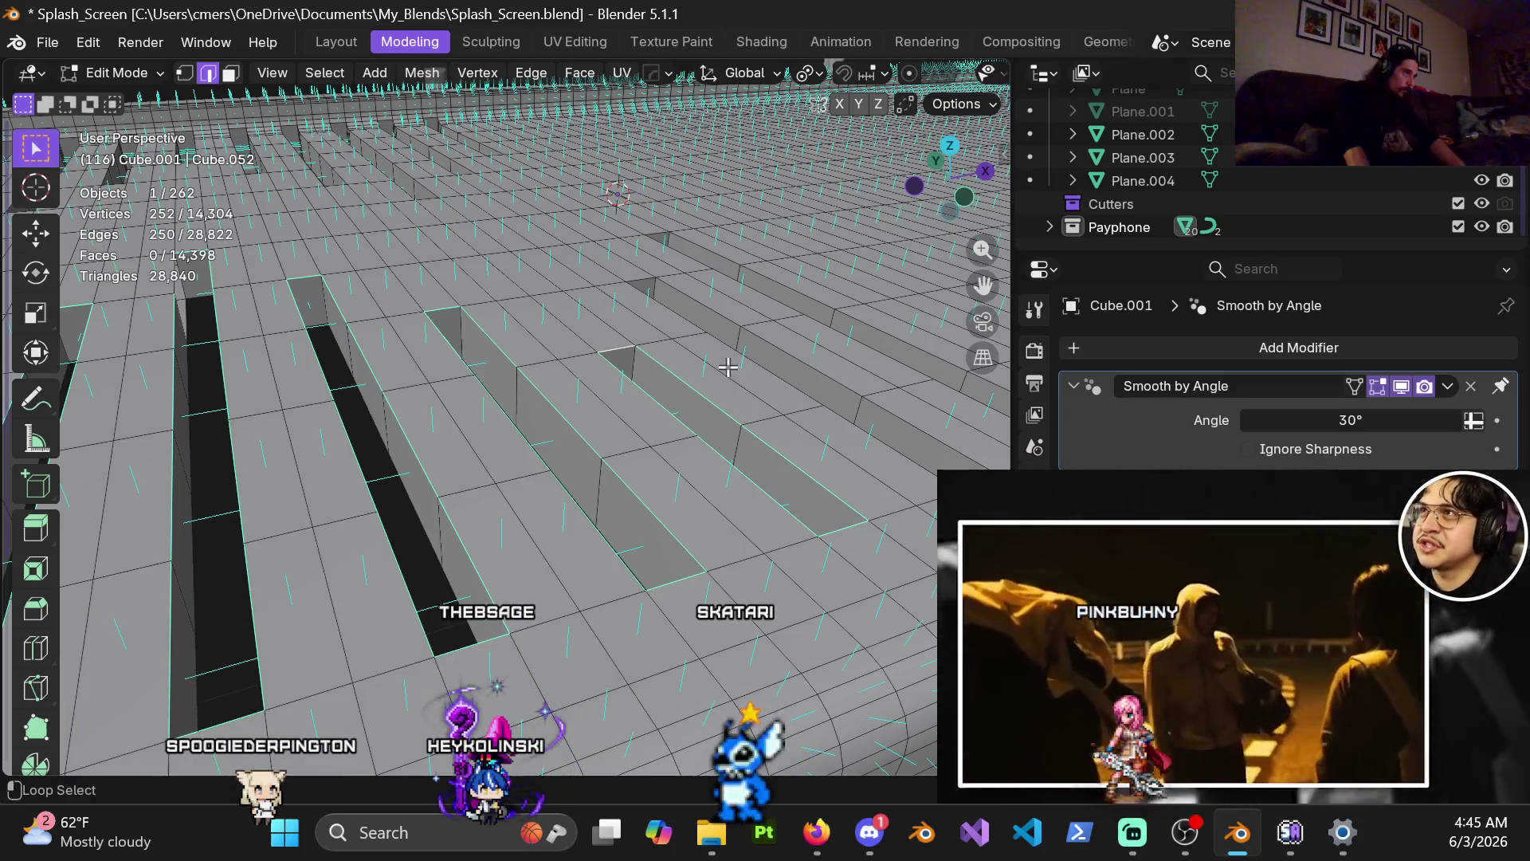
alt+shift+click(770, 357)
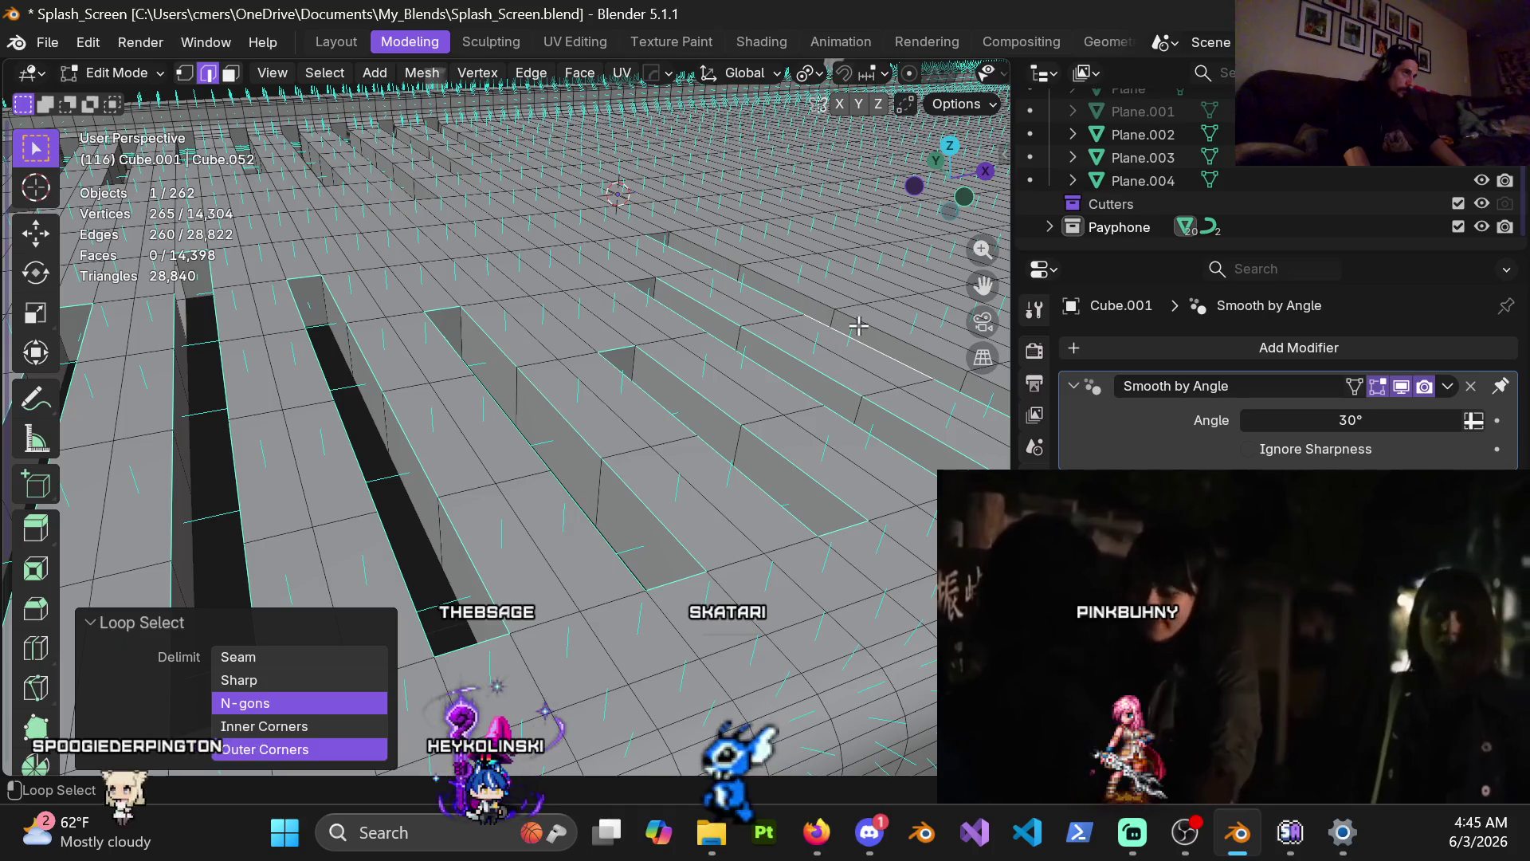
mouse_move(857, 446)
middle_down()
mouse_move(649, 462)
mouse_move(696, 478)
middle_up()
shift+click(701, 507)
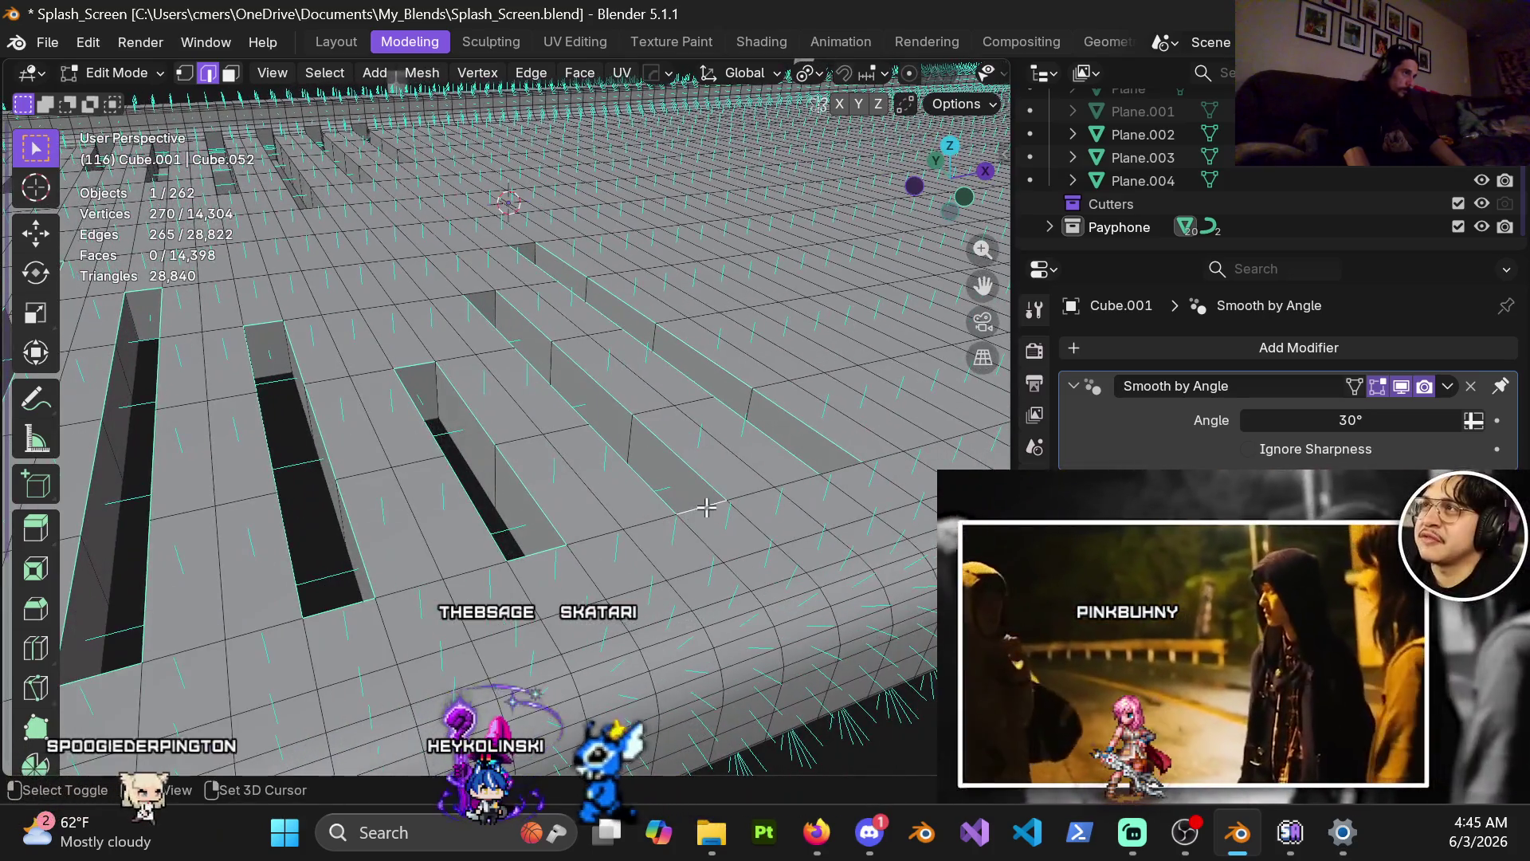
shift+click(519, 239)
Switch the viewport to Wireframe shading and view along the groove rows.
mouse_move(519, 420)
middle_down()
mouse_move(300, 404)
mouse_move(639, 335)
mouse_move(605, 402)
middle_up()
key(z)
click(456, 397)
mouse_move(366, 403)
middle_down()
mouse_move(454, 447)
mouse_move(546, 440)
mouse_move(591, 399)
mouse_move(587, 433)
mouse_move(529, 505)
mouse_move(440, 559)
mouse_move(411, 548)
middle_up()
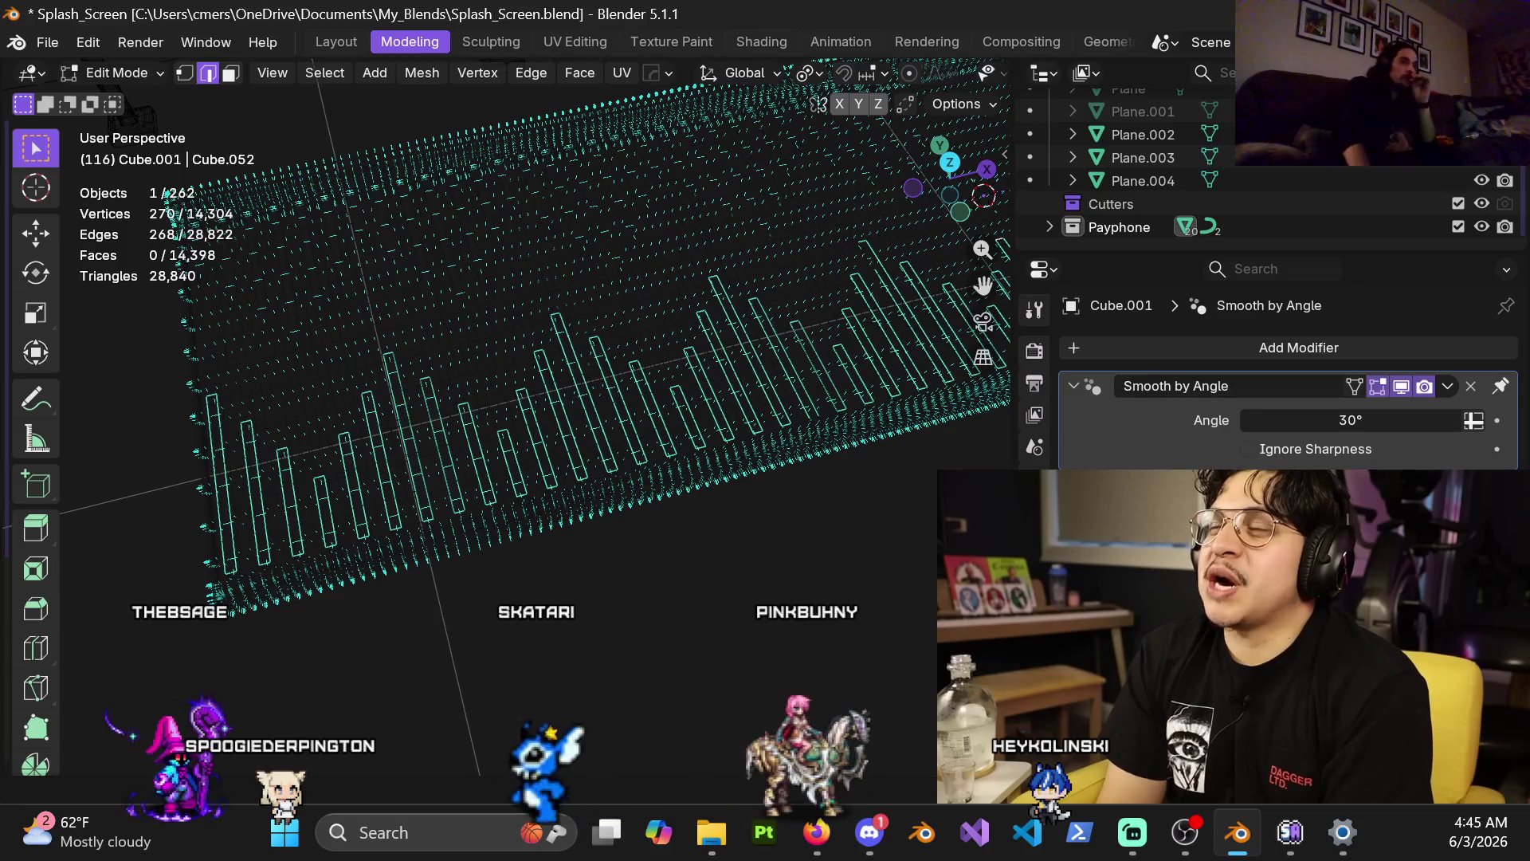
Switch back to Solid shading with a close, low view of the grooves.
click(1232, 764)
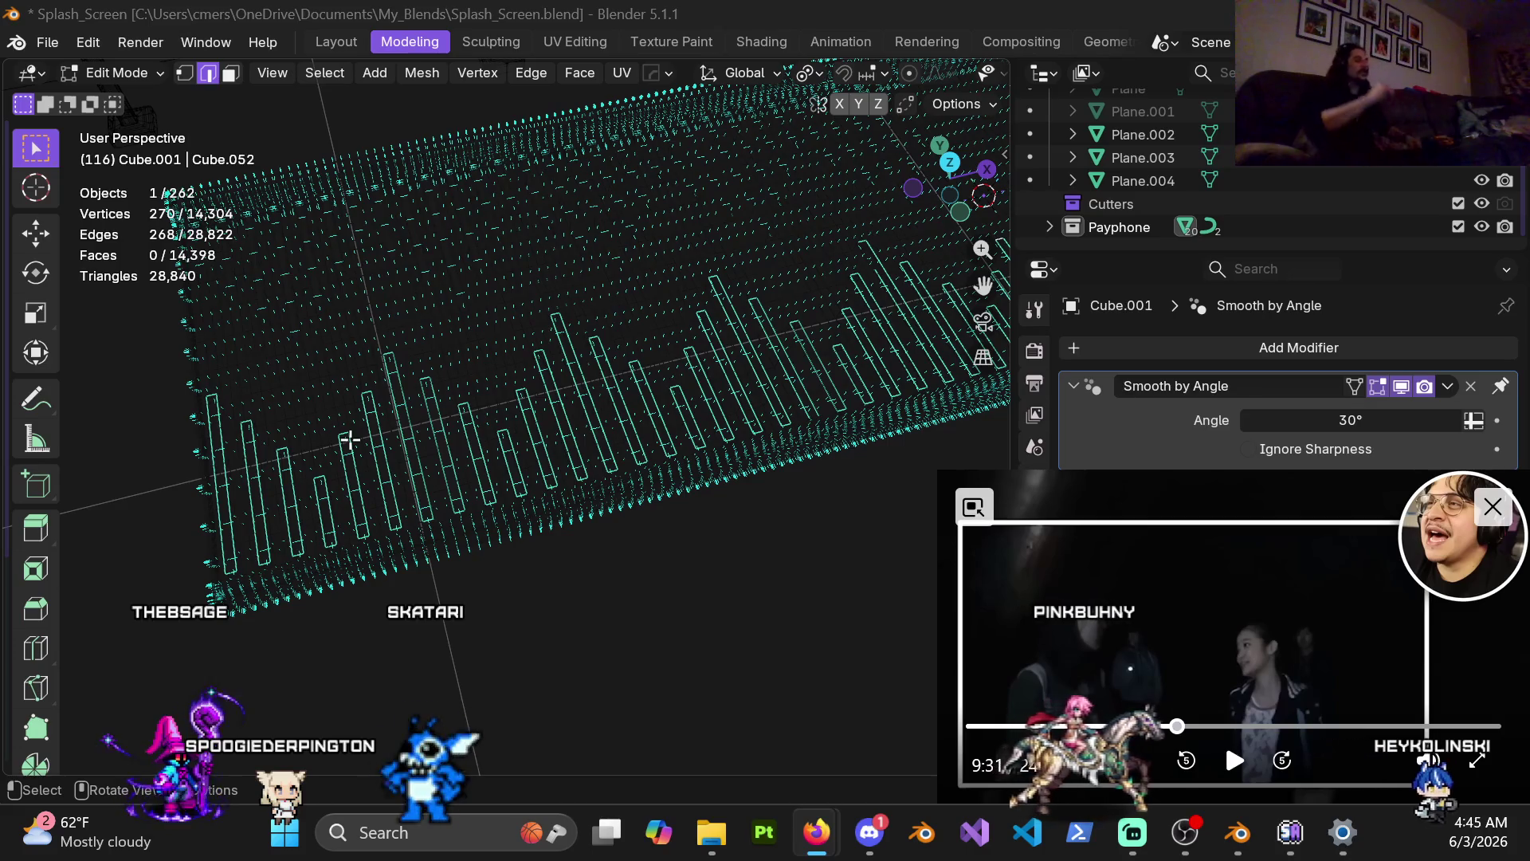
mouse_move(523, 326)
middle_down()
mouse_move(420, 331)
mouse_move(403, 386)
middle_up()
key(alt+z)
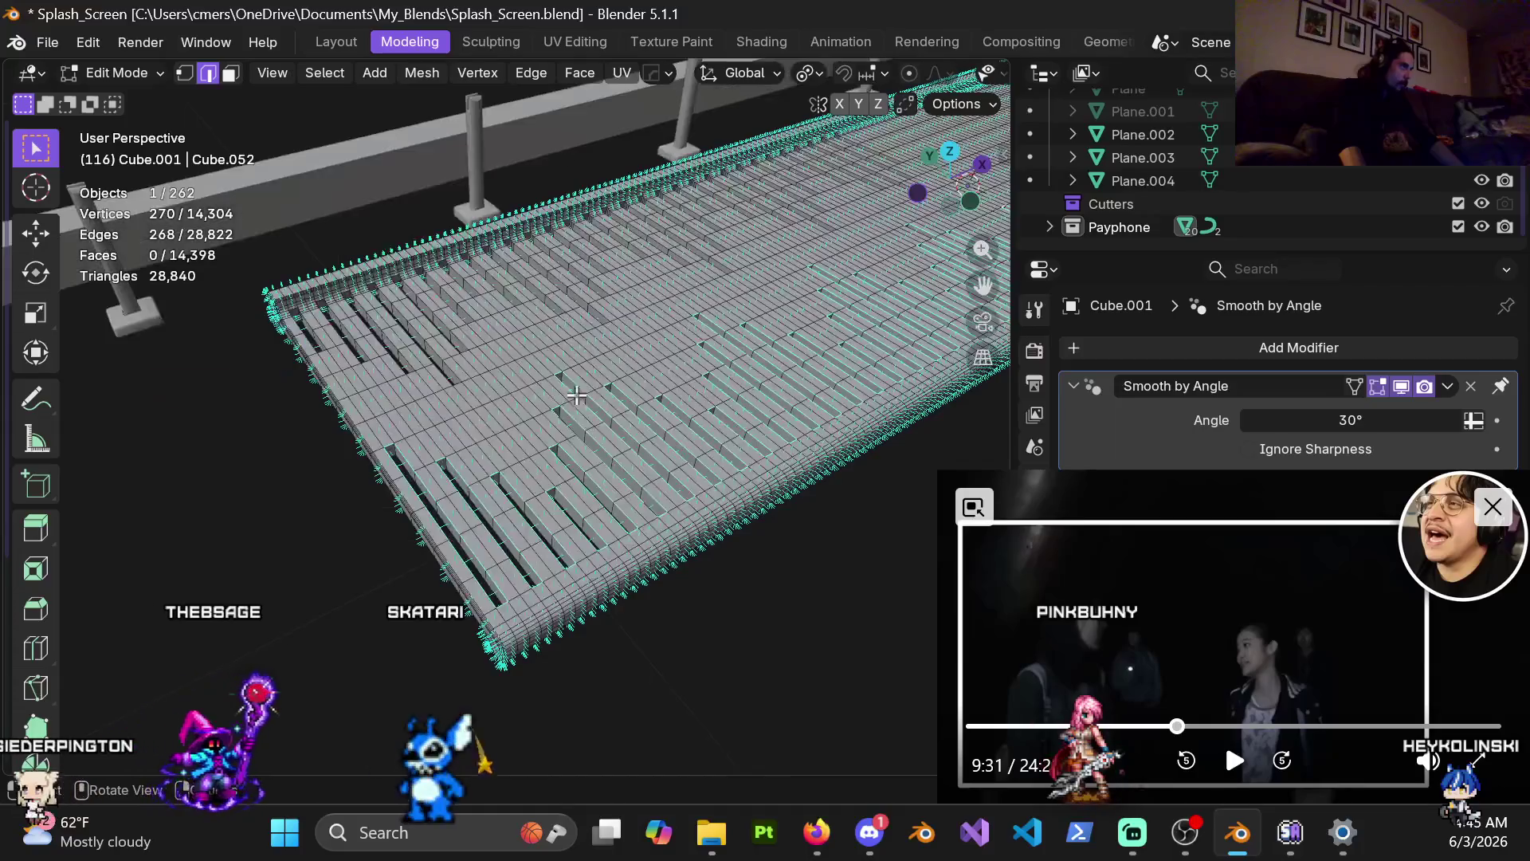
mouse_move(548, 407)
middle_down()
mouse_move(450, 510)
mouse_move(422, 607)
mouse_move(441, 499)
middle_up()
Add the nearby grooves' rim loops and edges to the selection.
alt+shift+click(441, 499)
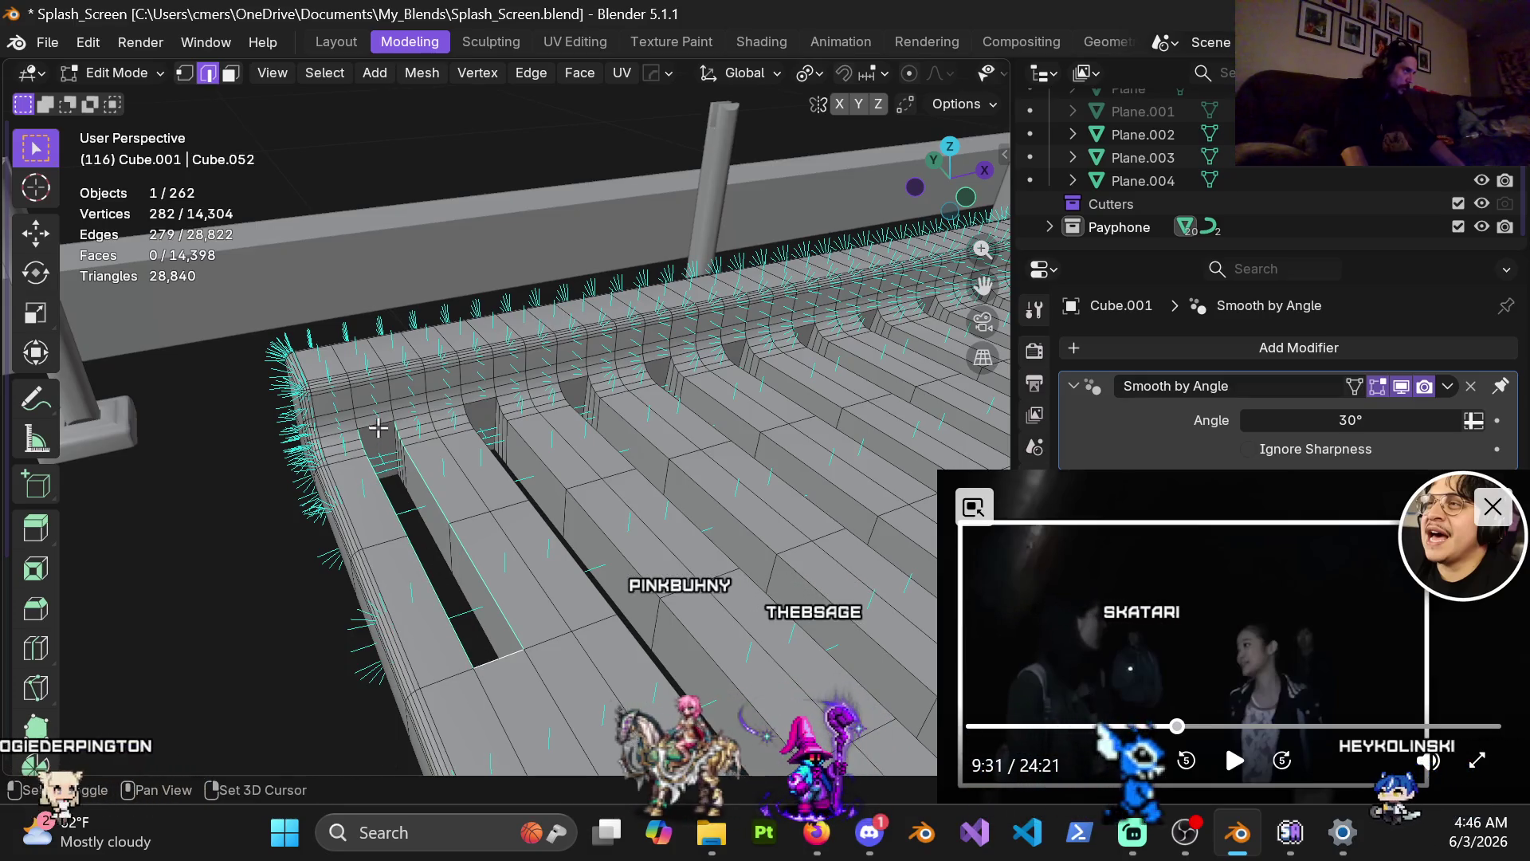
shift+click(496, 462)
alt+shift+click(539, 447)
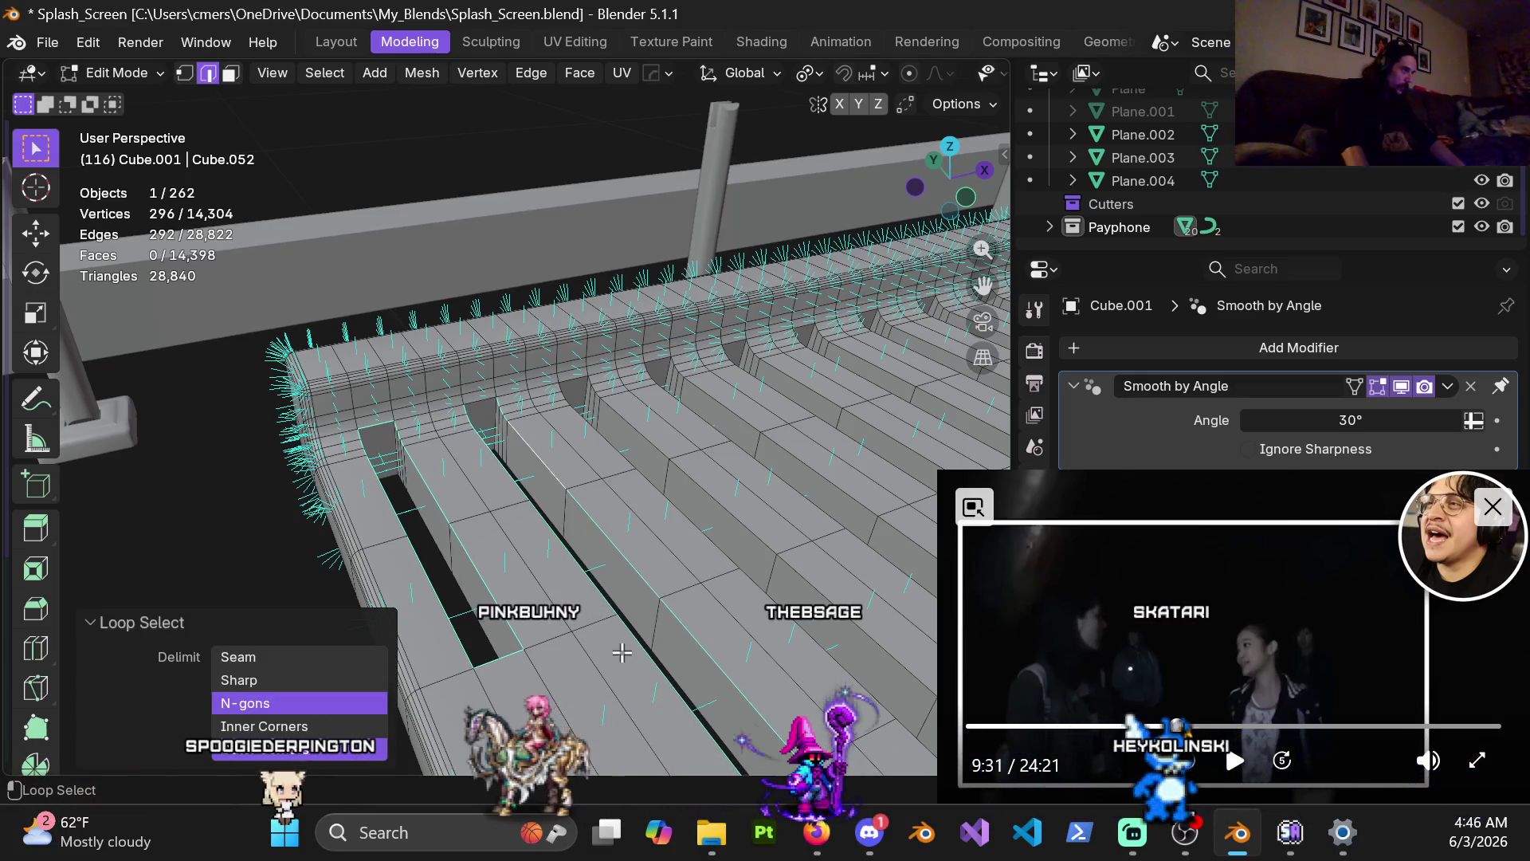
shift+click(485, 401)
middle_drag(484, 401, 486, 470)
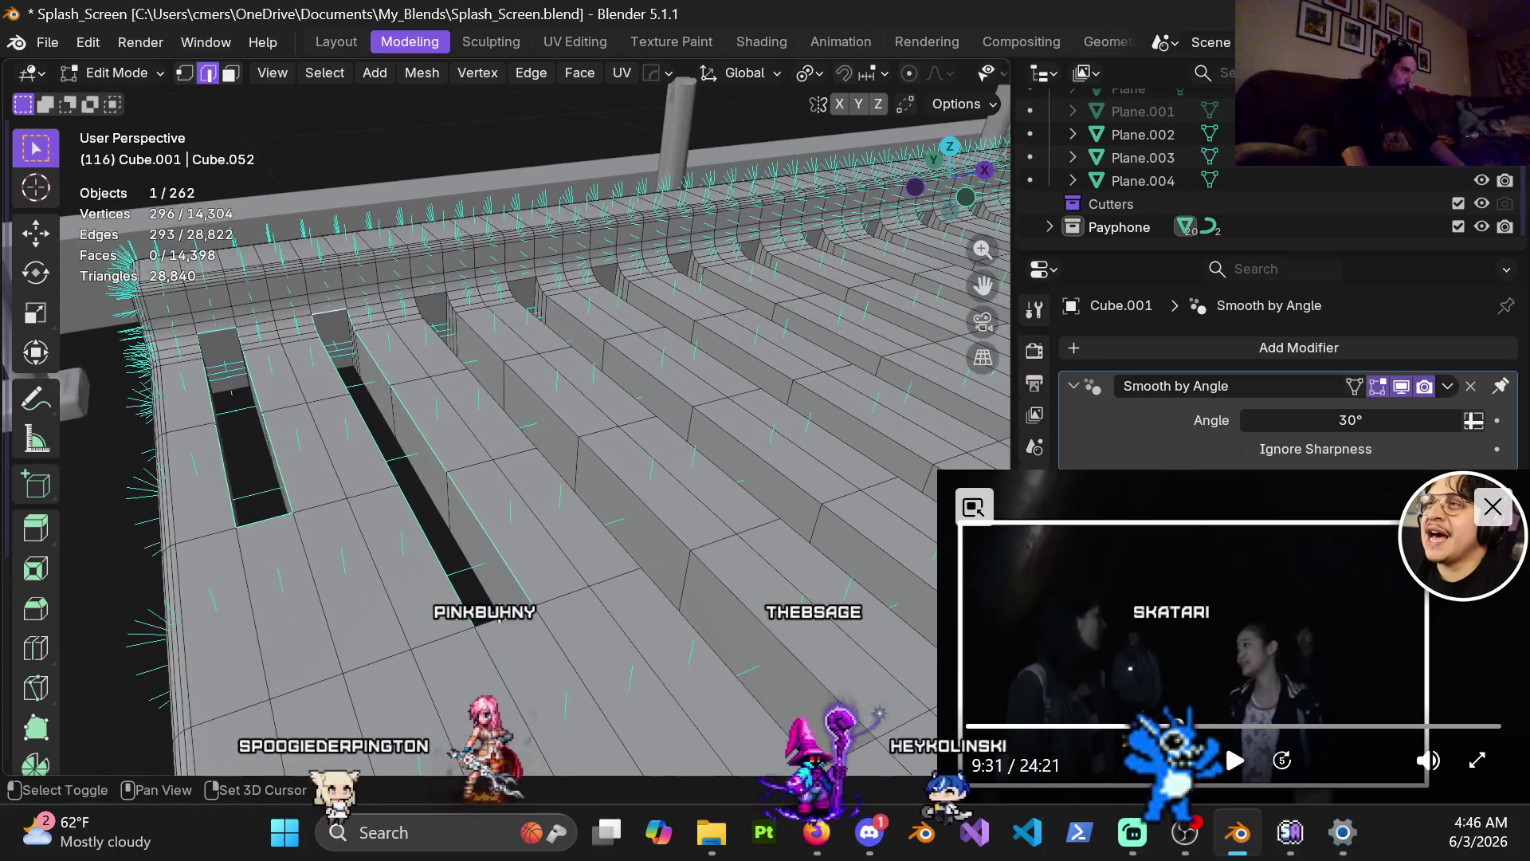
alt+shift+click(598, 522)
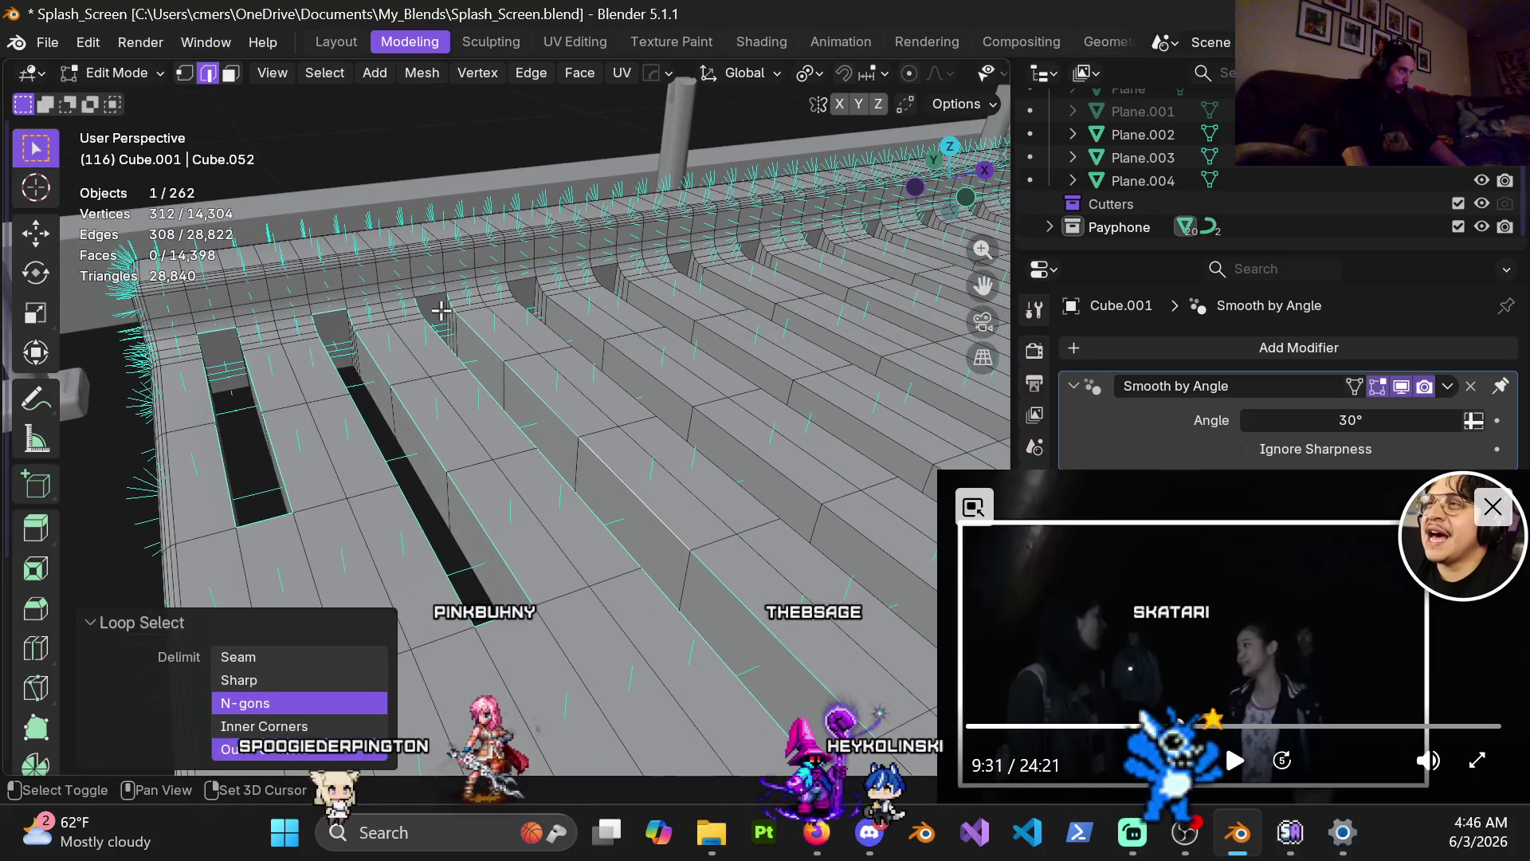
shift+click(529, 454)
Add further groove rim loops, bringing the selection to 344 edges.
middle_drag(529, 454, 499, 598)
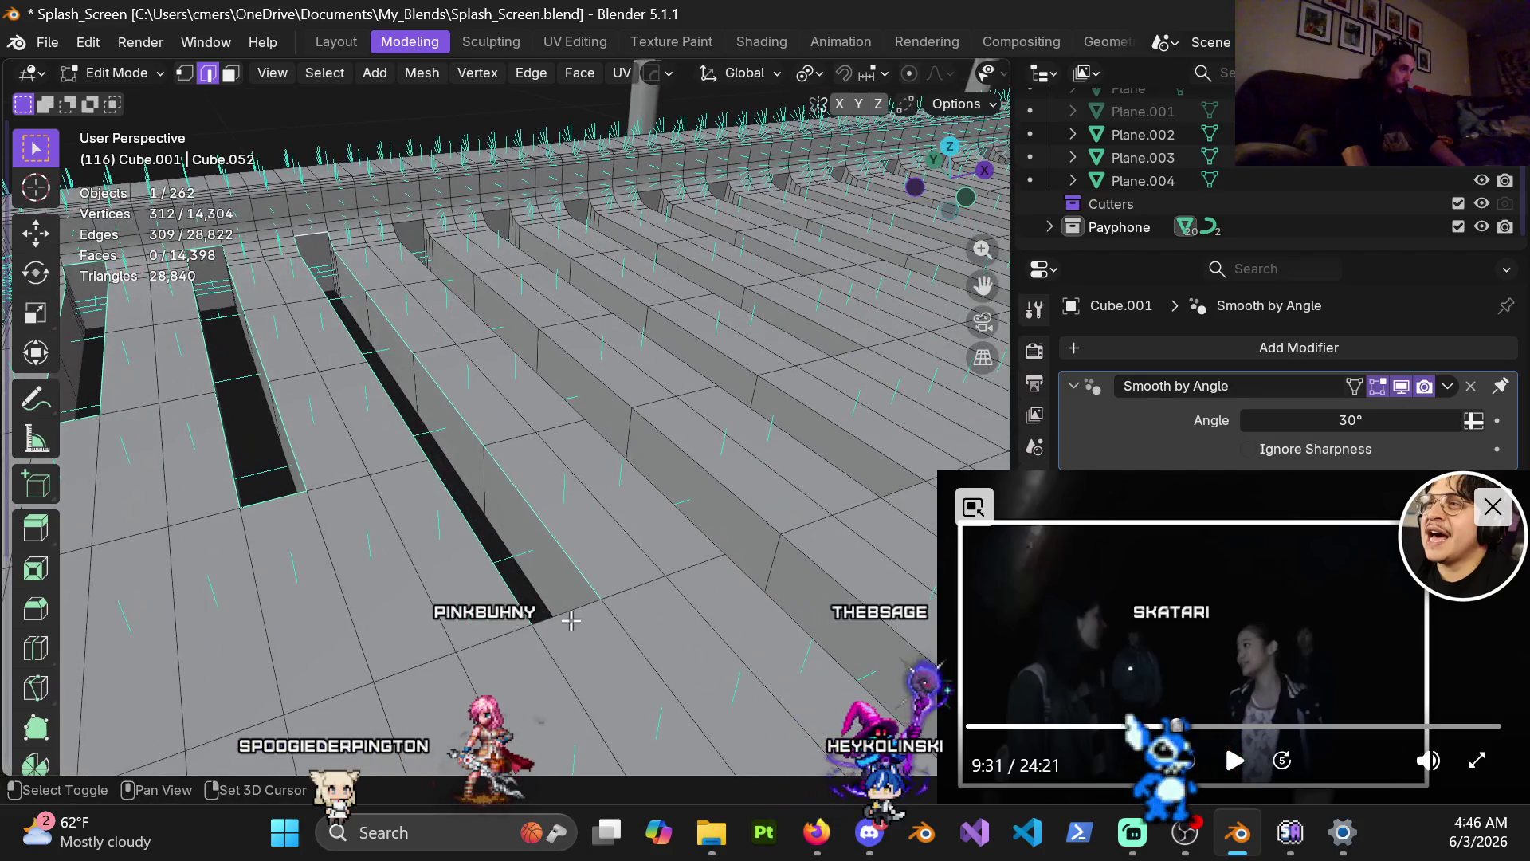
alt+shift+click(690, 522)
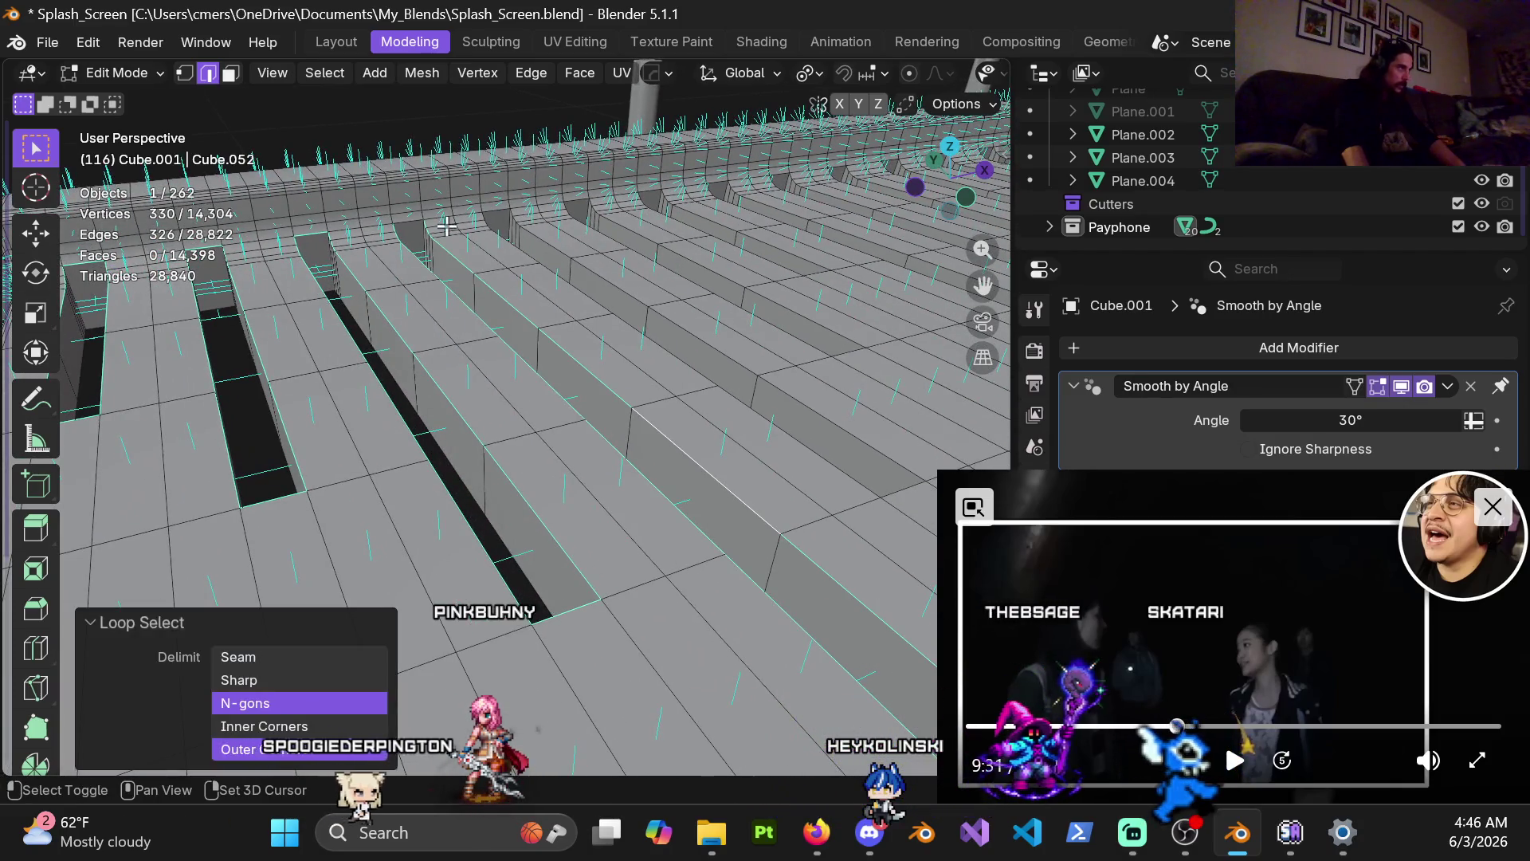
shift+click(408, 222)
shift+middle_drag(409, 222, 543, 385)
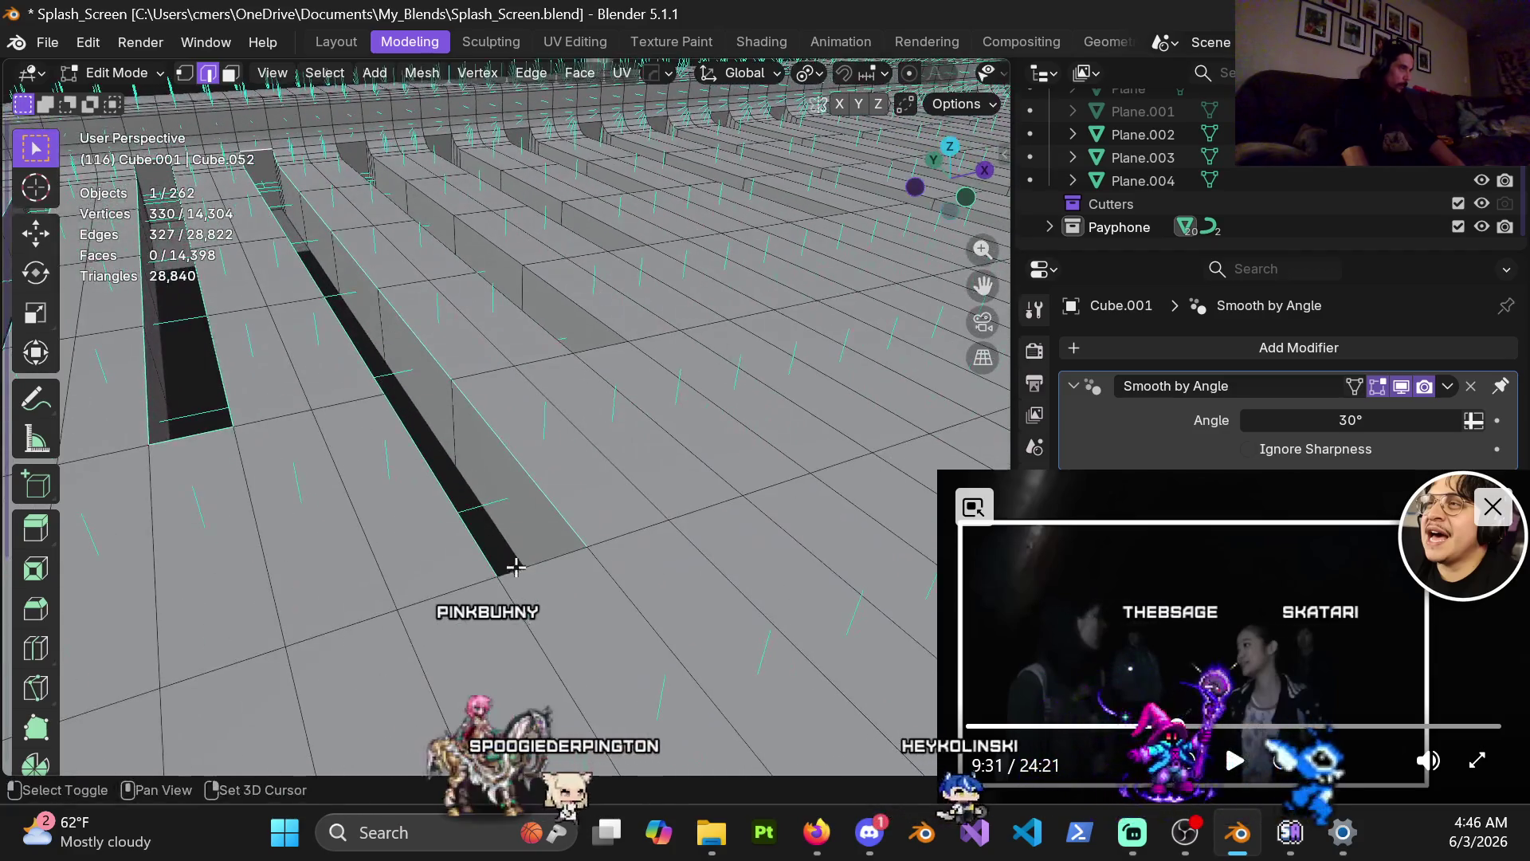
alt+shift+click(581, 312)
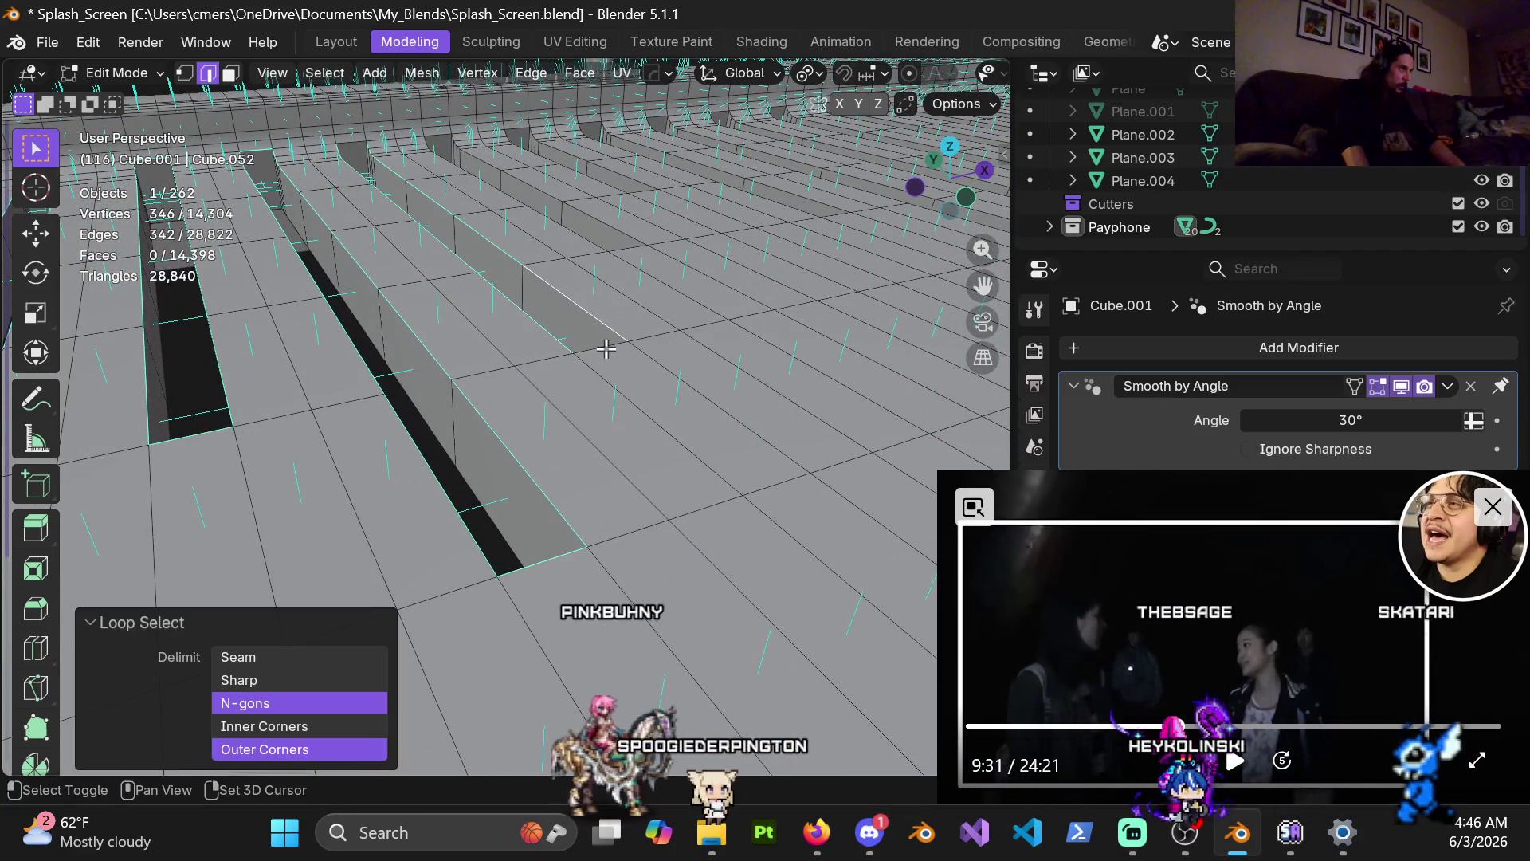
shift+click(418, 225)
shift+middle_drag(418, 225, 393, 310)
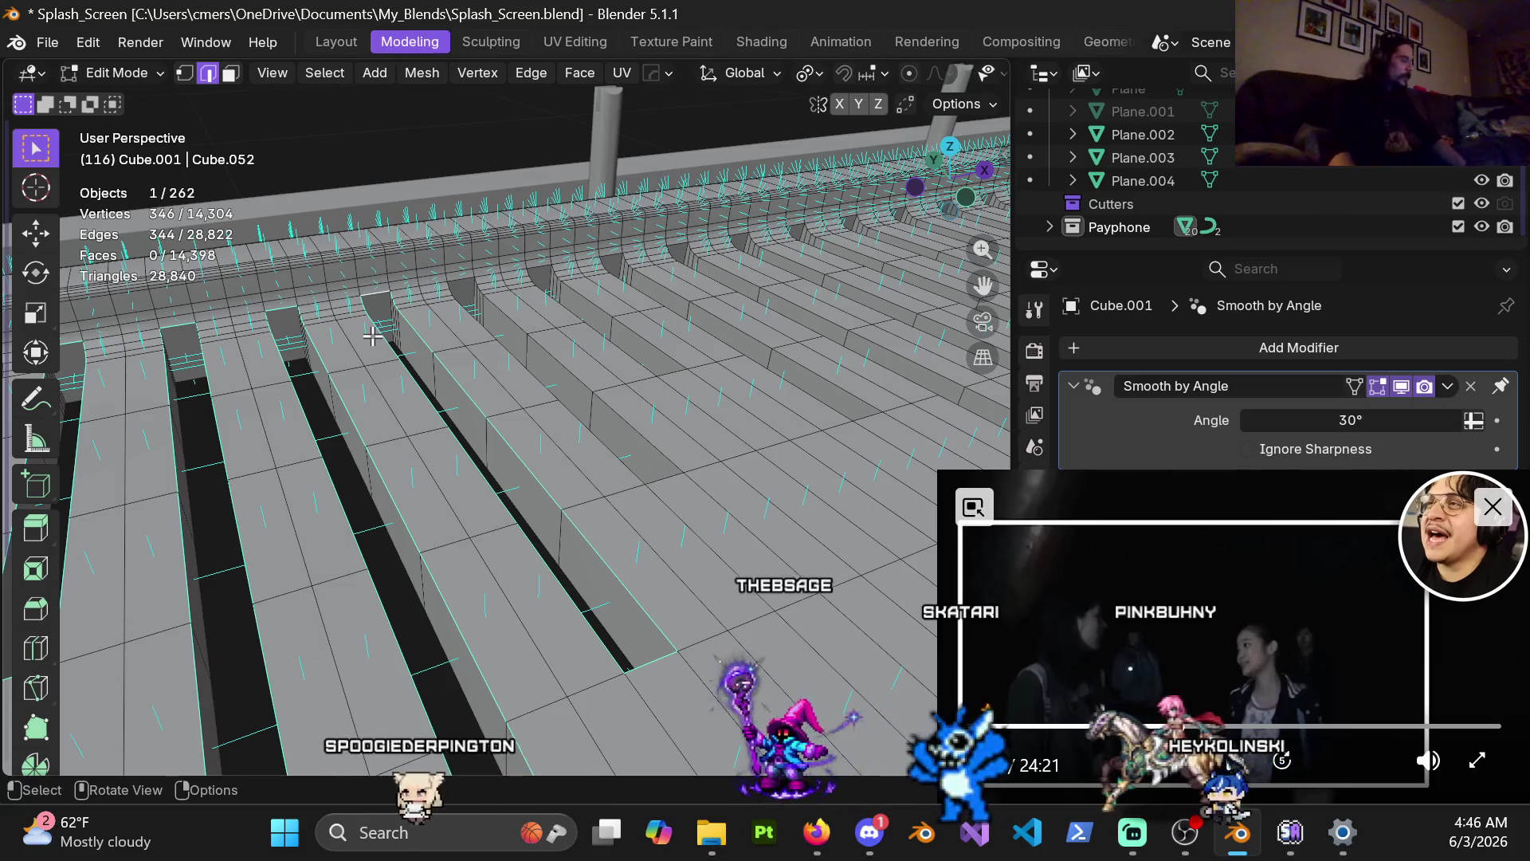
middle_drag(809, 581, 652, 518)
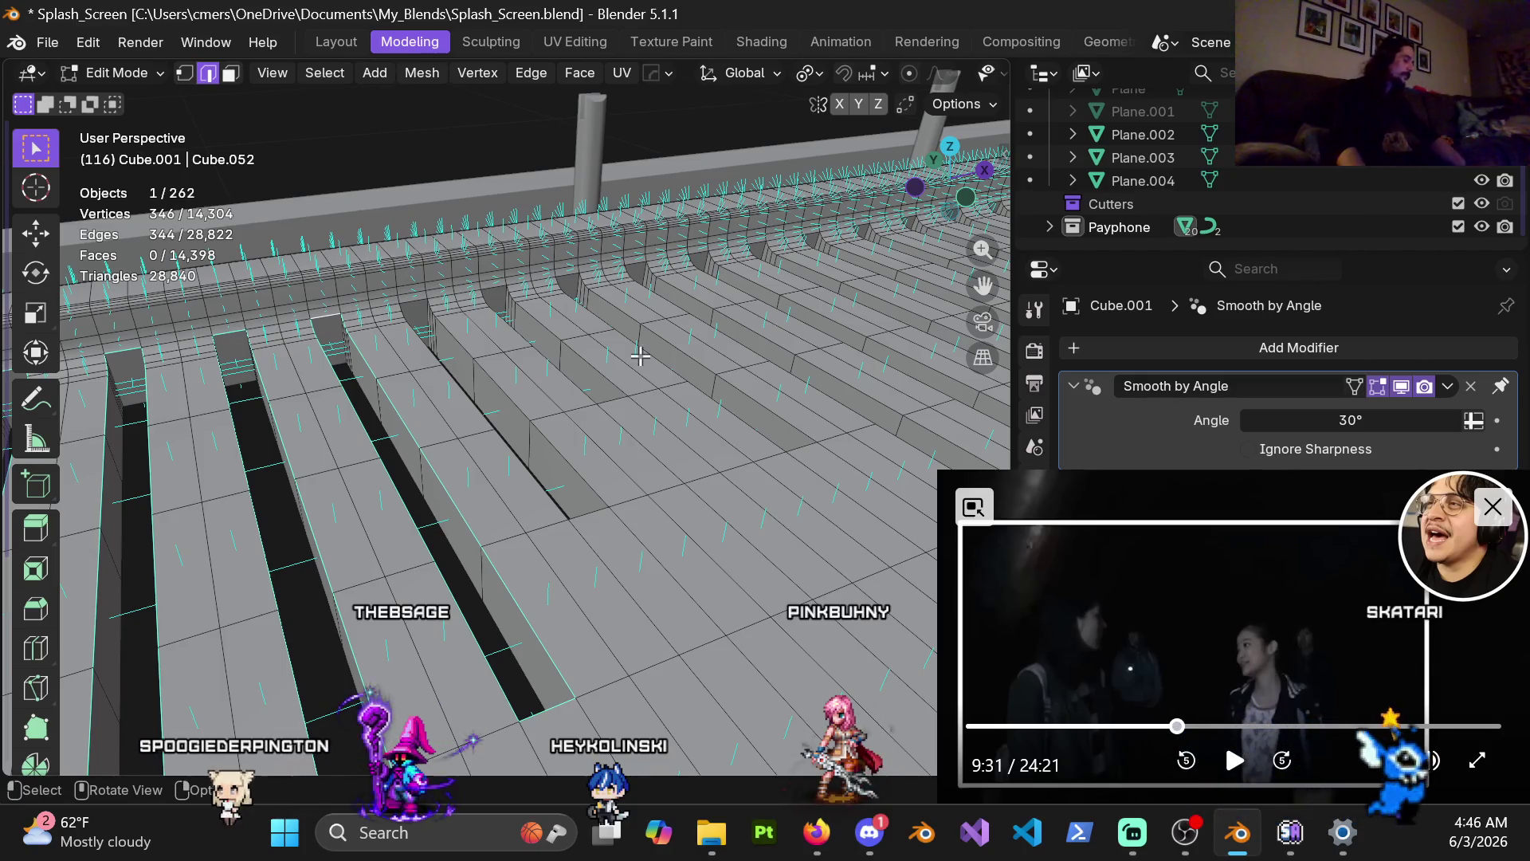
Add rim loops of the next several grooves, adjusting one to its bottom edge.
alt+shift+click(562, 454)
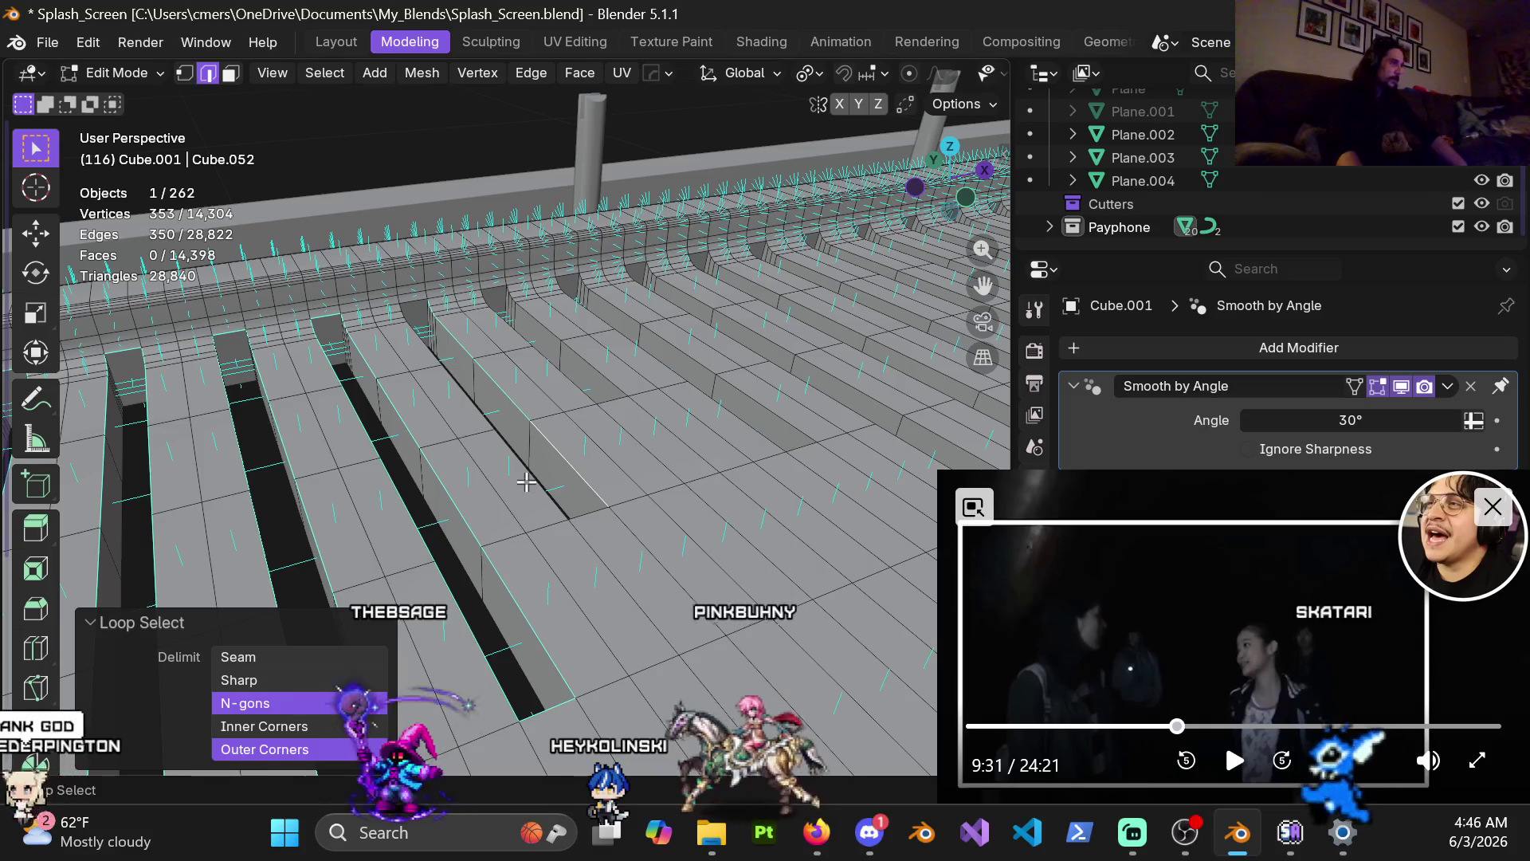
alt+shift+click(468, 410)
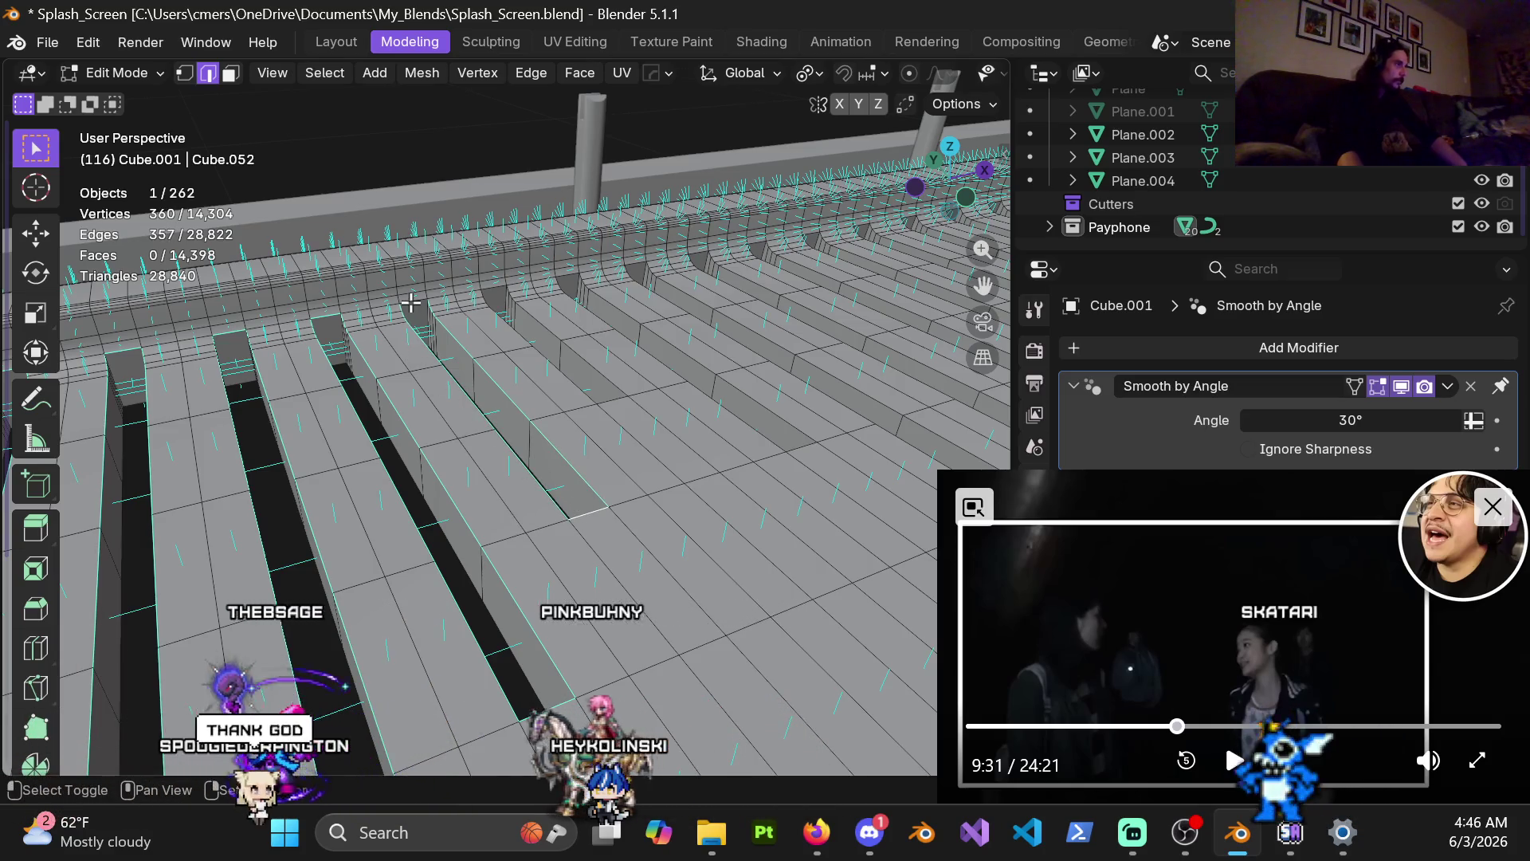
click(1229, 784)
scroll(629, 502, up, 3)
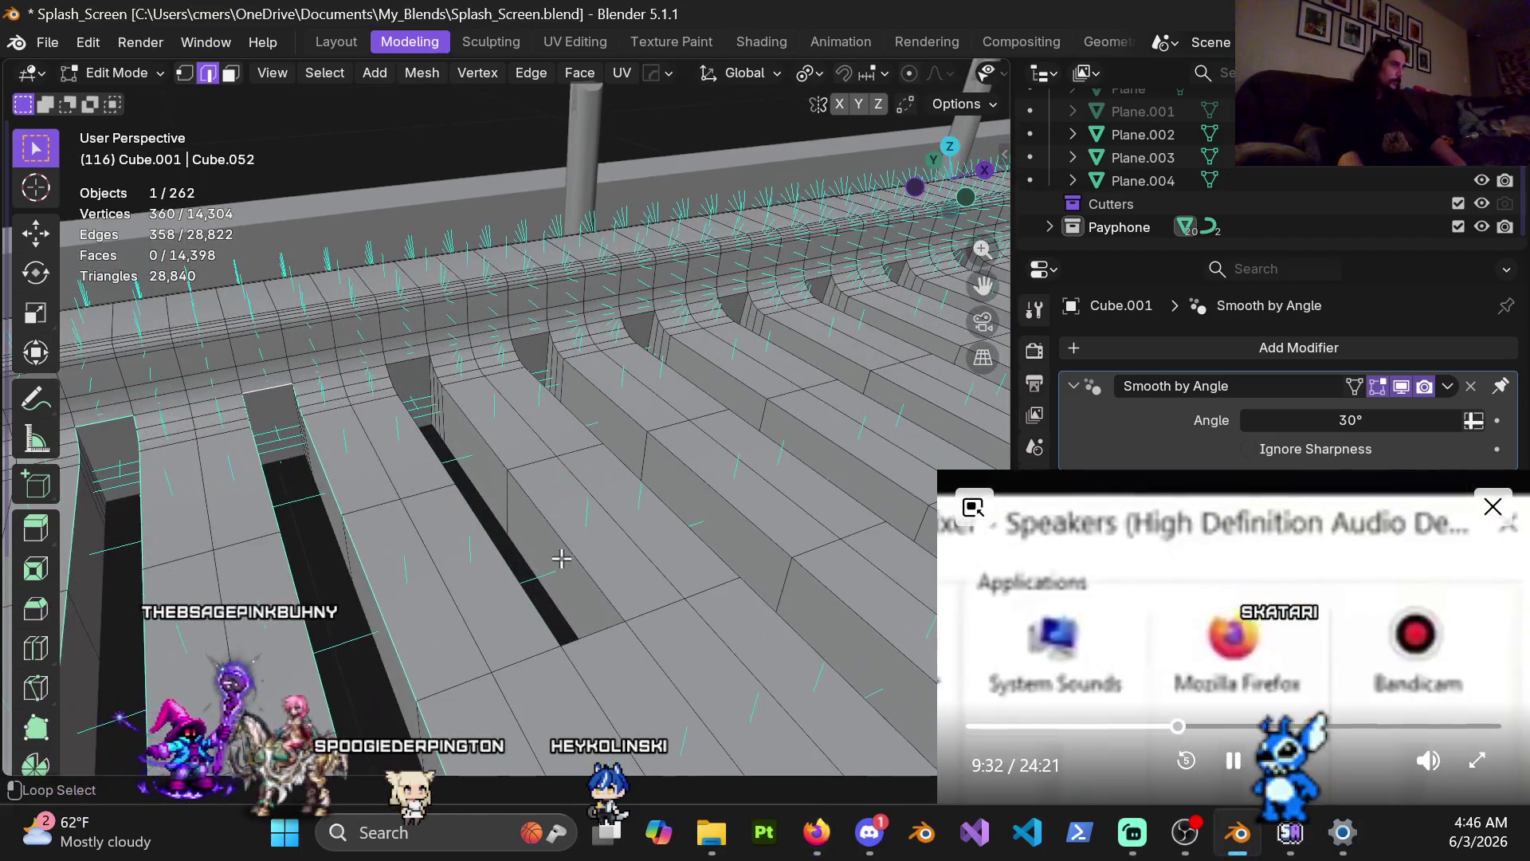
alt+shift+click(422, 360)
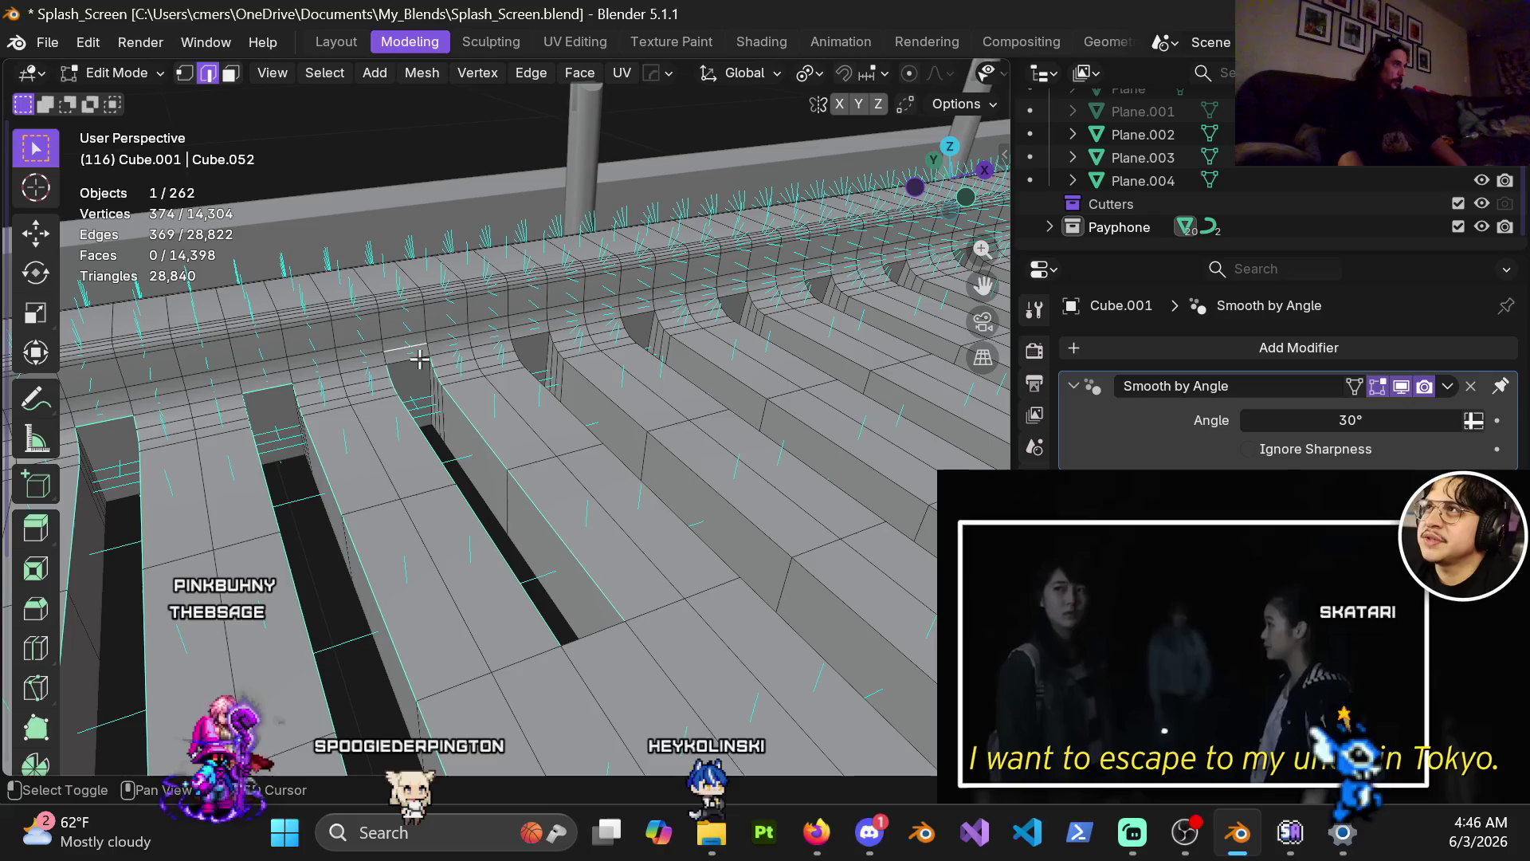
alt+shift+click(594, 631)
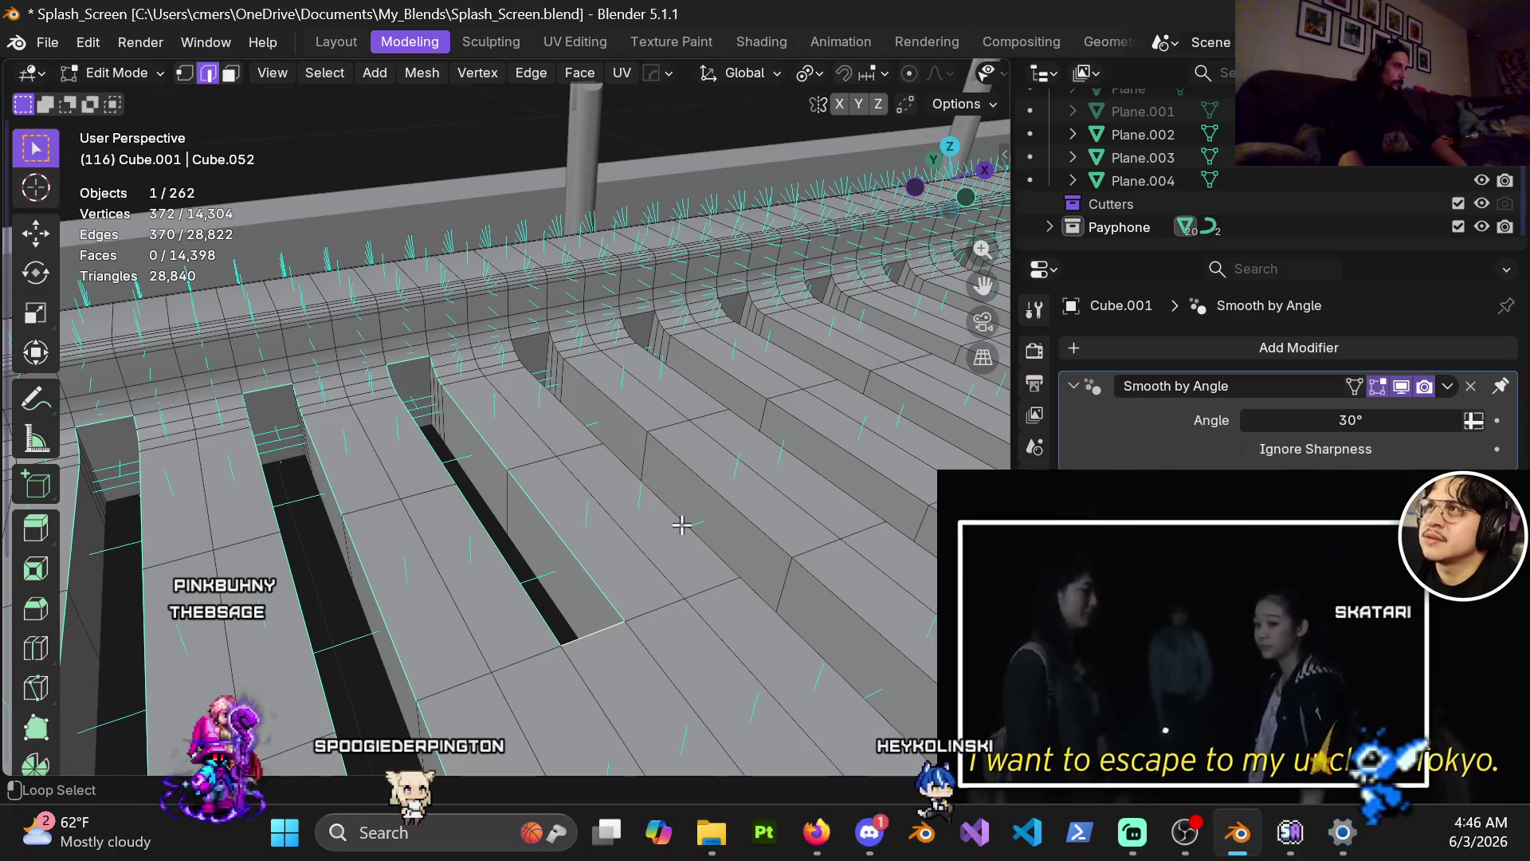
alt+shift+click(714, 492)
scroll(686, 638, up, 2)
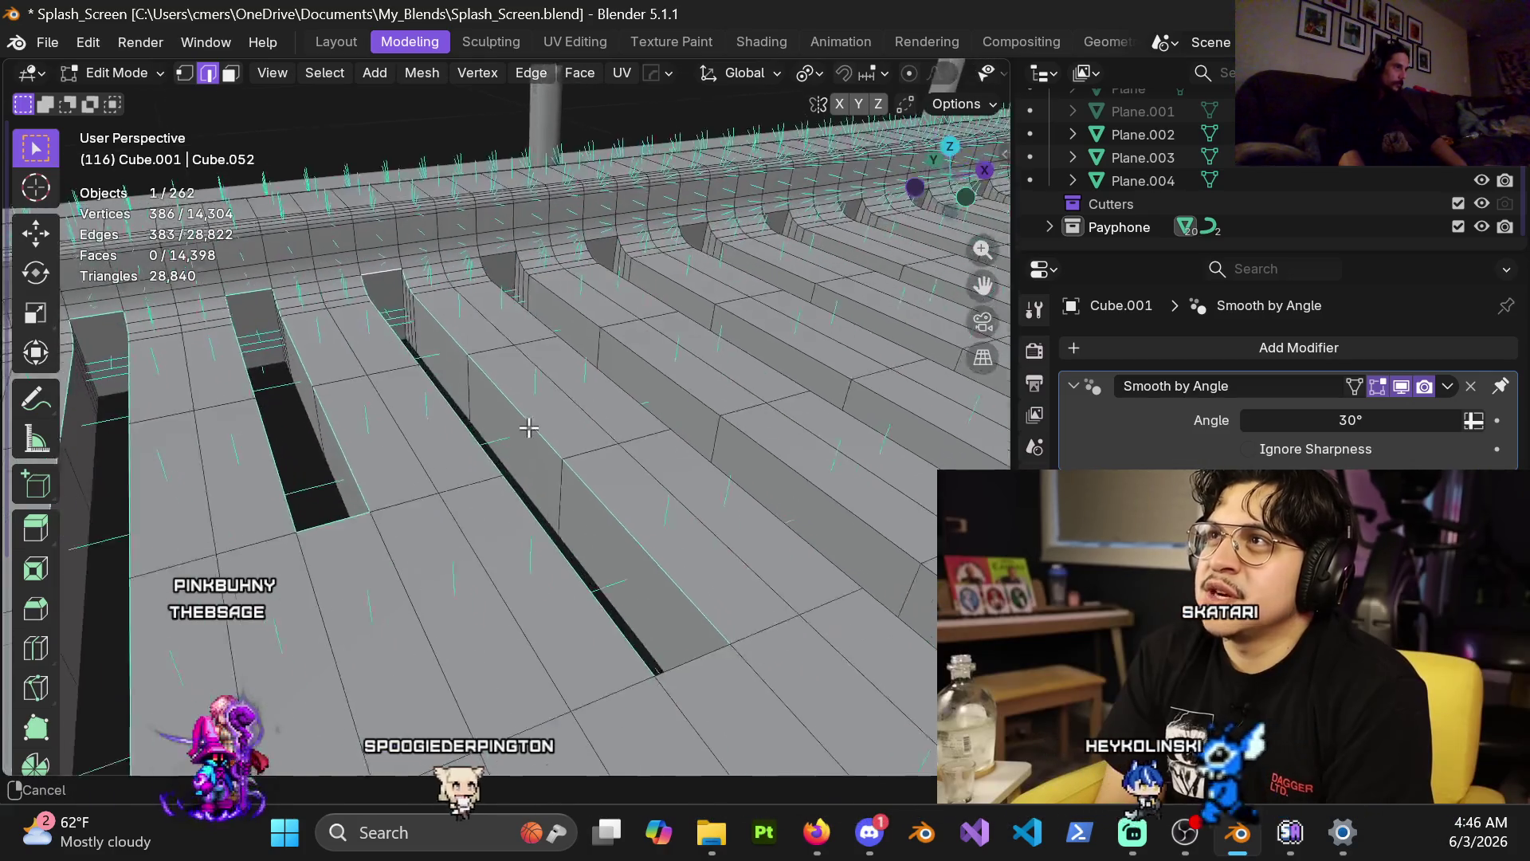
alt+shift+click(722, 390)
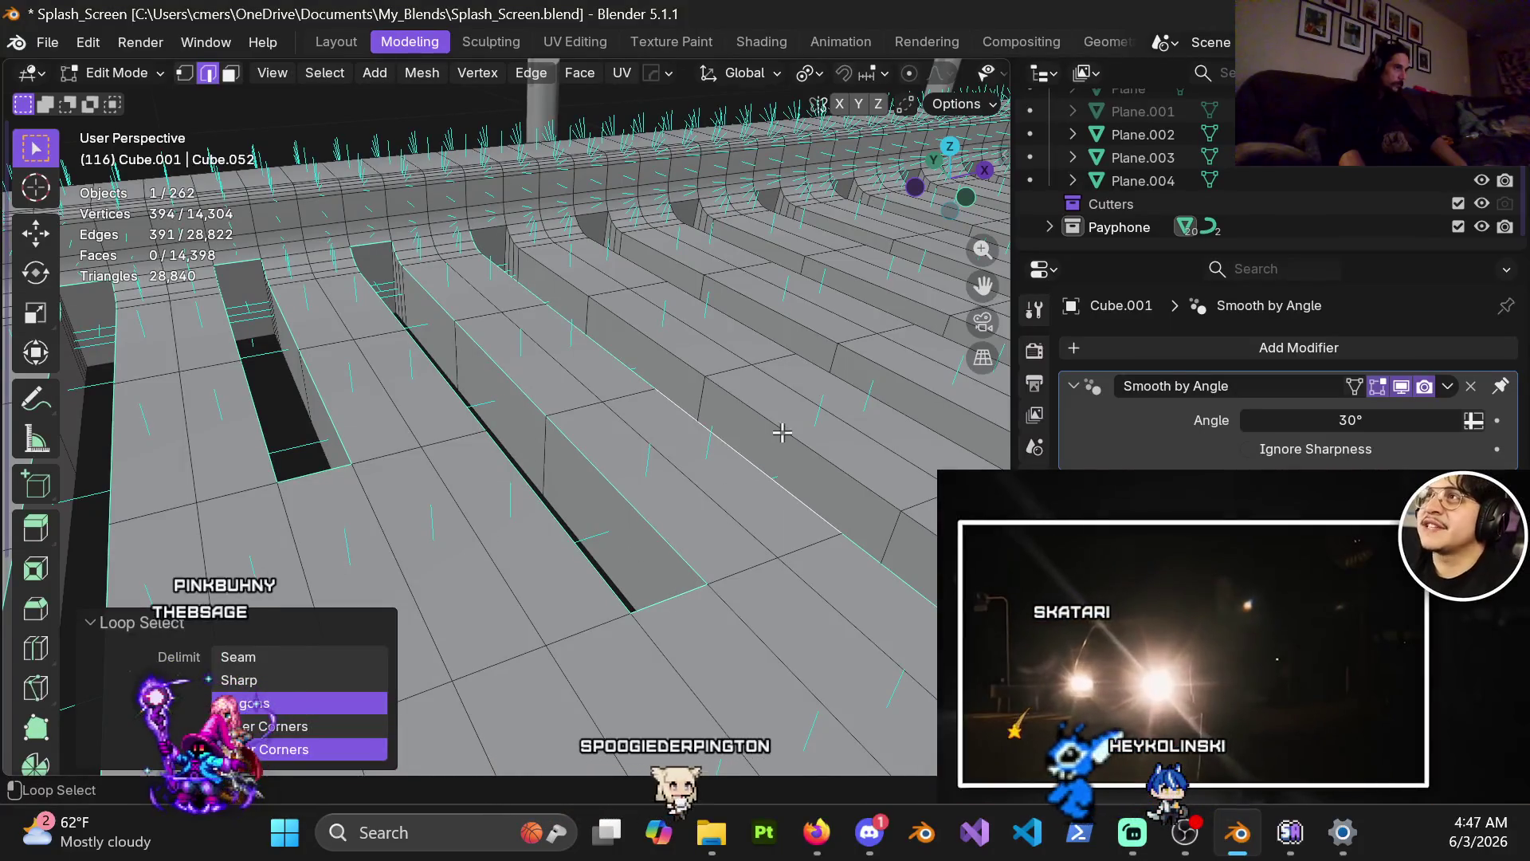
scroll(622, 520, down, 2)
alt+shift+click(689, 452)
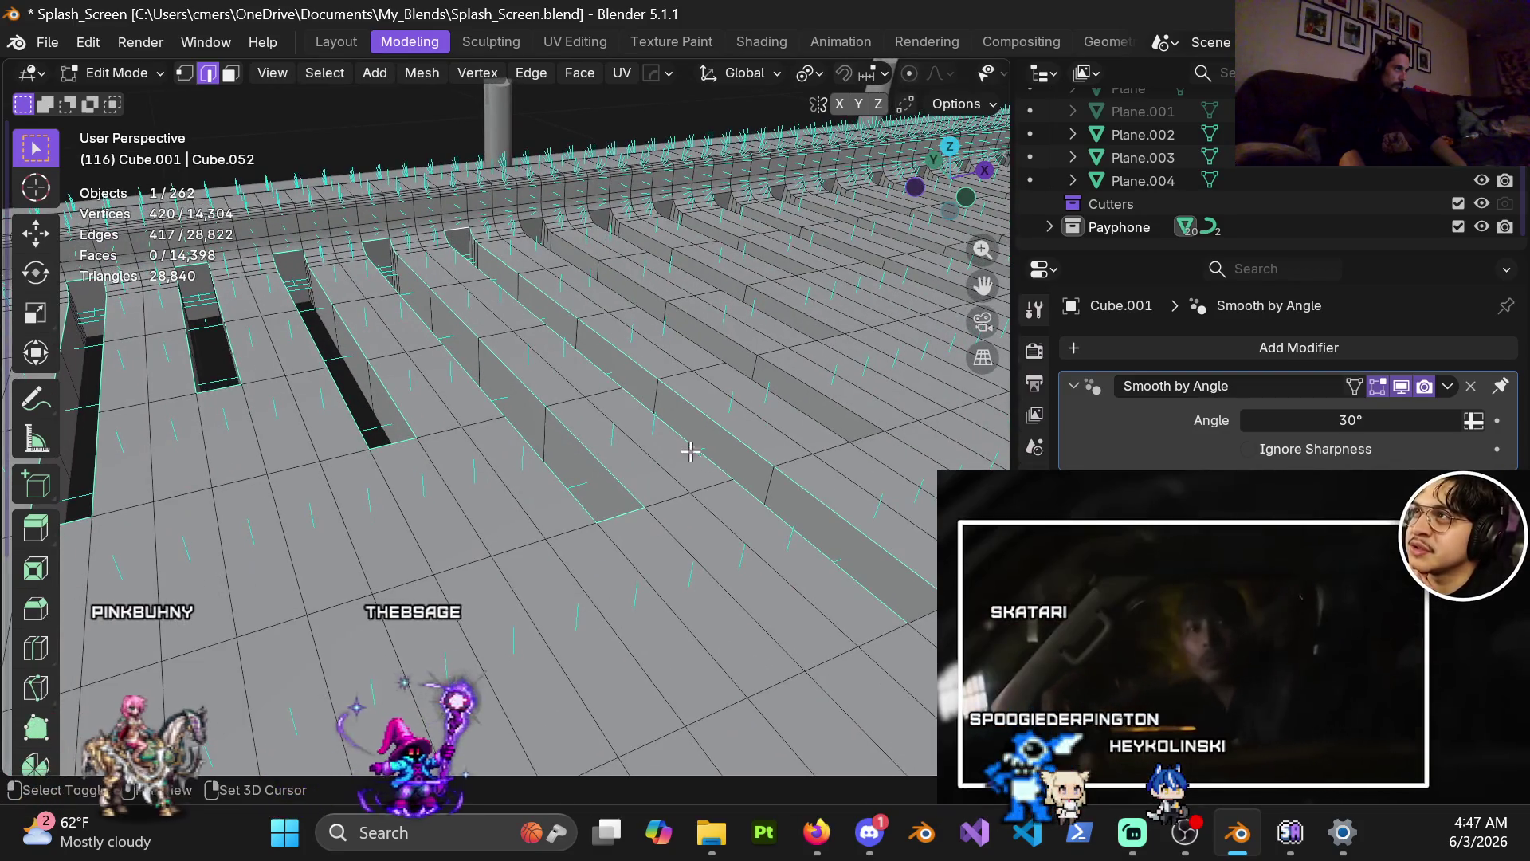
Add the remaining grooves' rim loops plus single missing rim edges.
shift+middle_drag(693, 444, 506, 519)
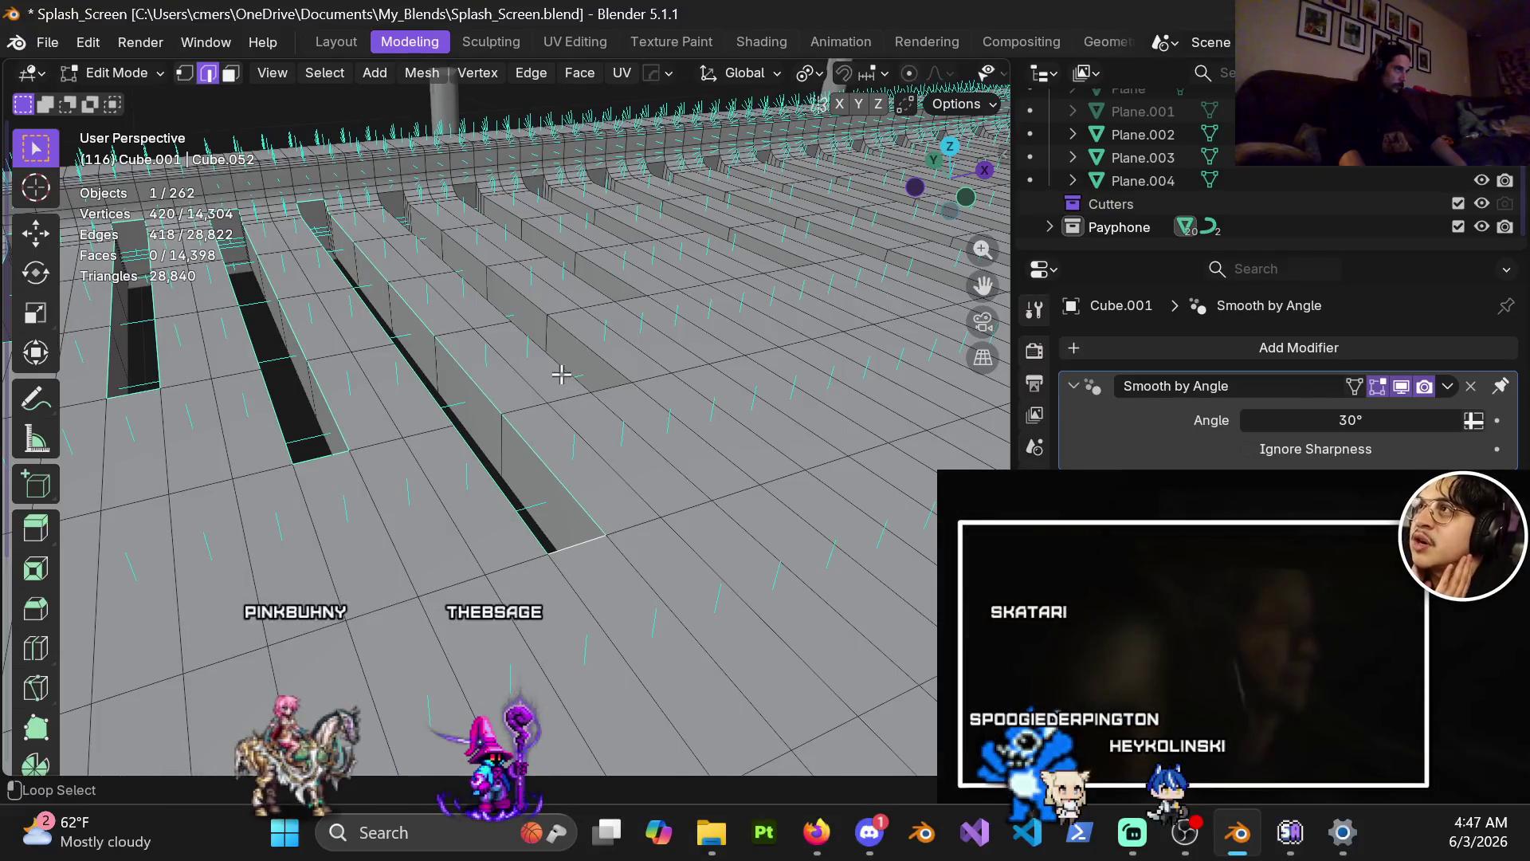
alt+shift+click(625, 399)
middle_drag(614, 386, 375, 260)
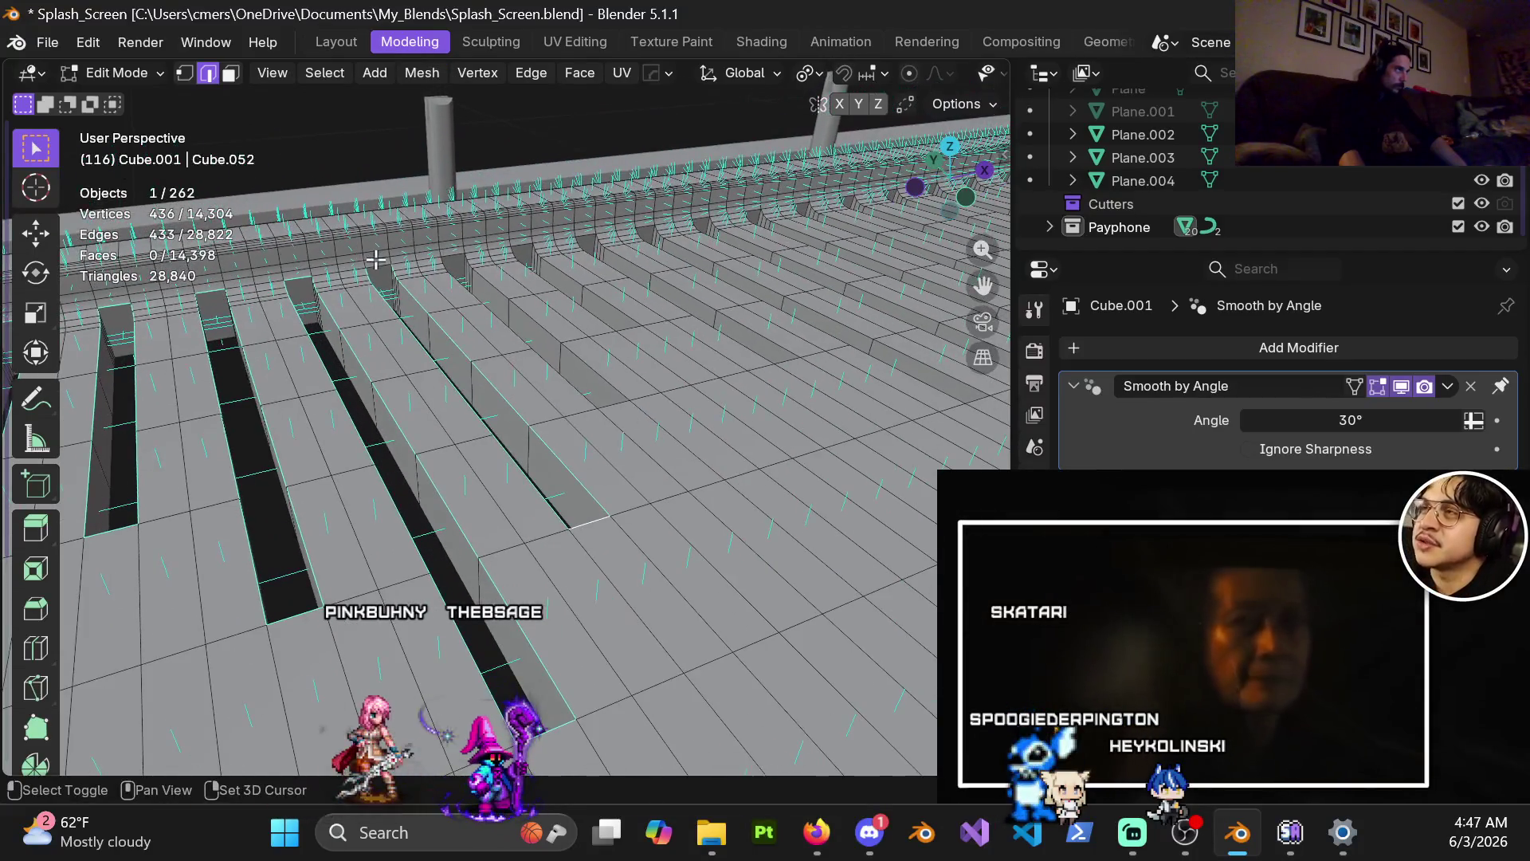
alt+shift+click(461, 287)
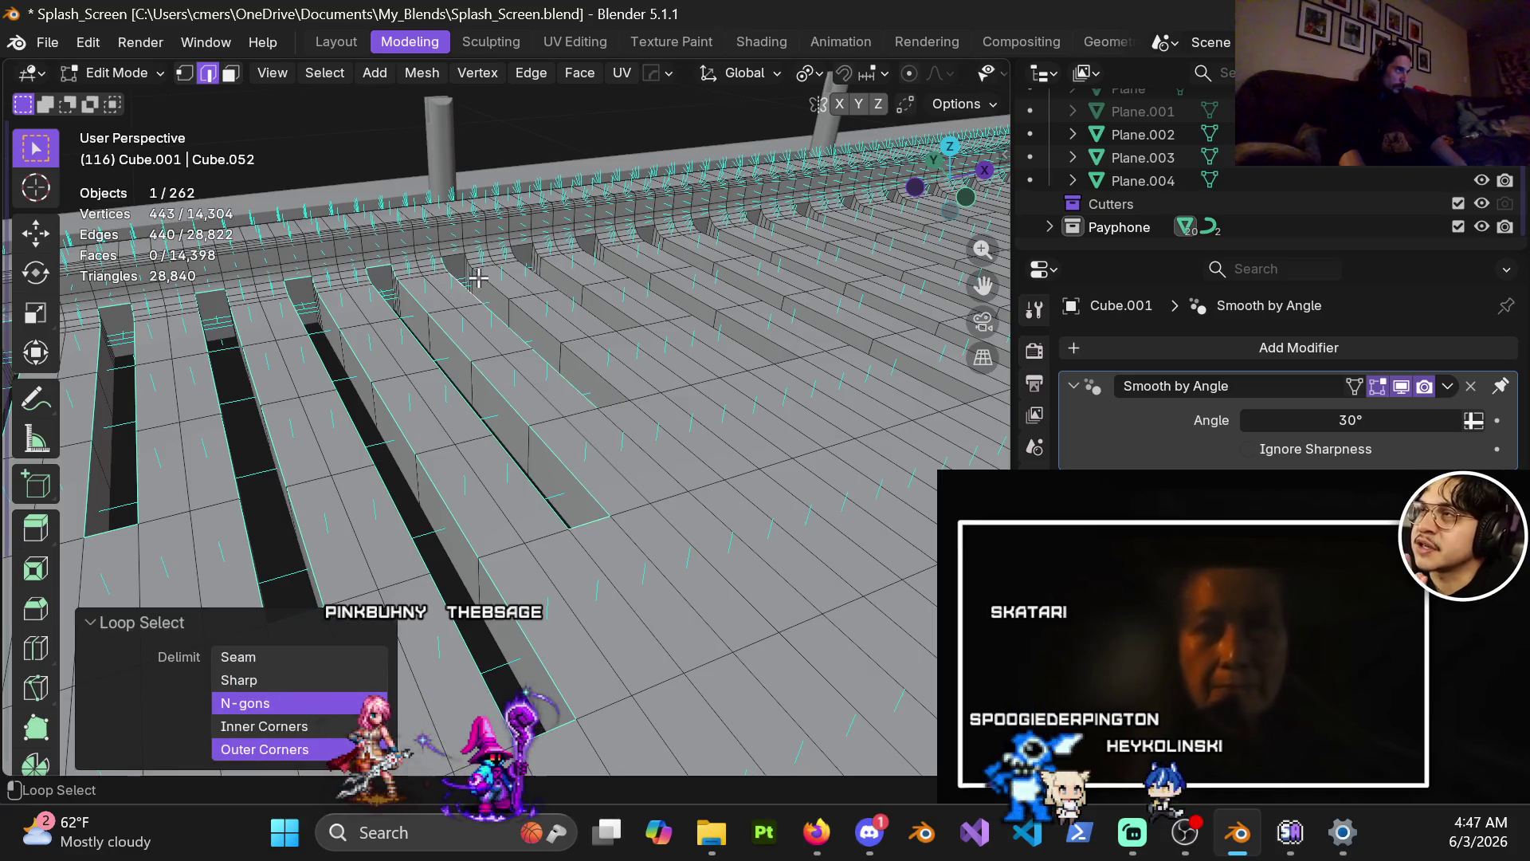
alt+shift+click(439, 255)
shift+click(615, 403)
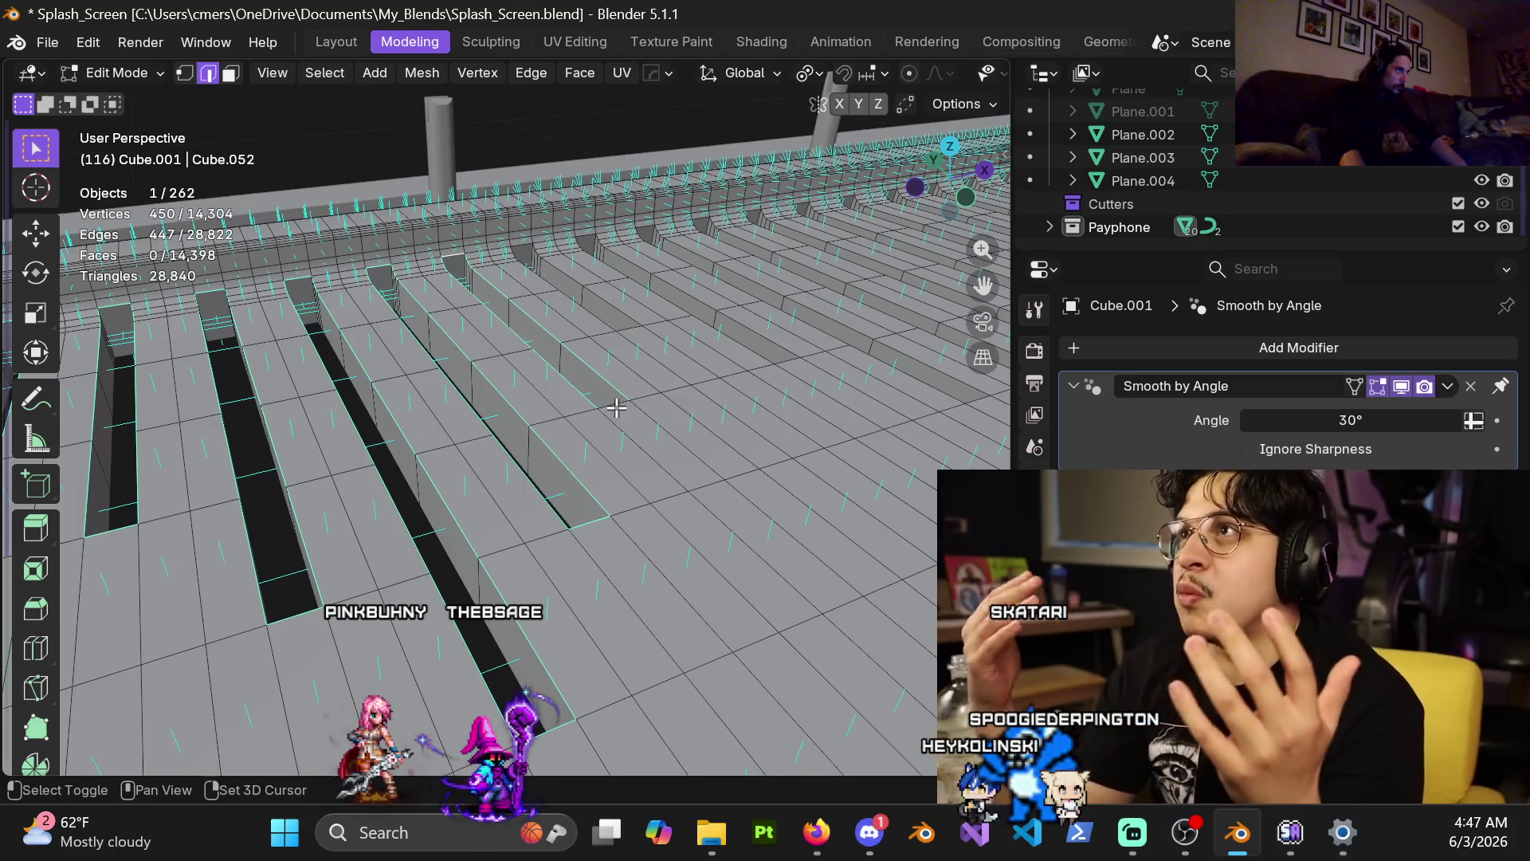
alt+shift+click(630, 318)
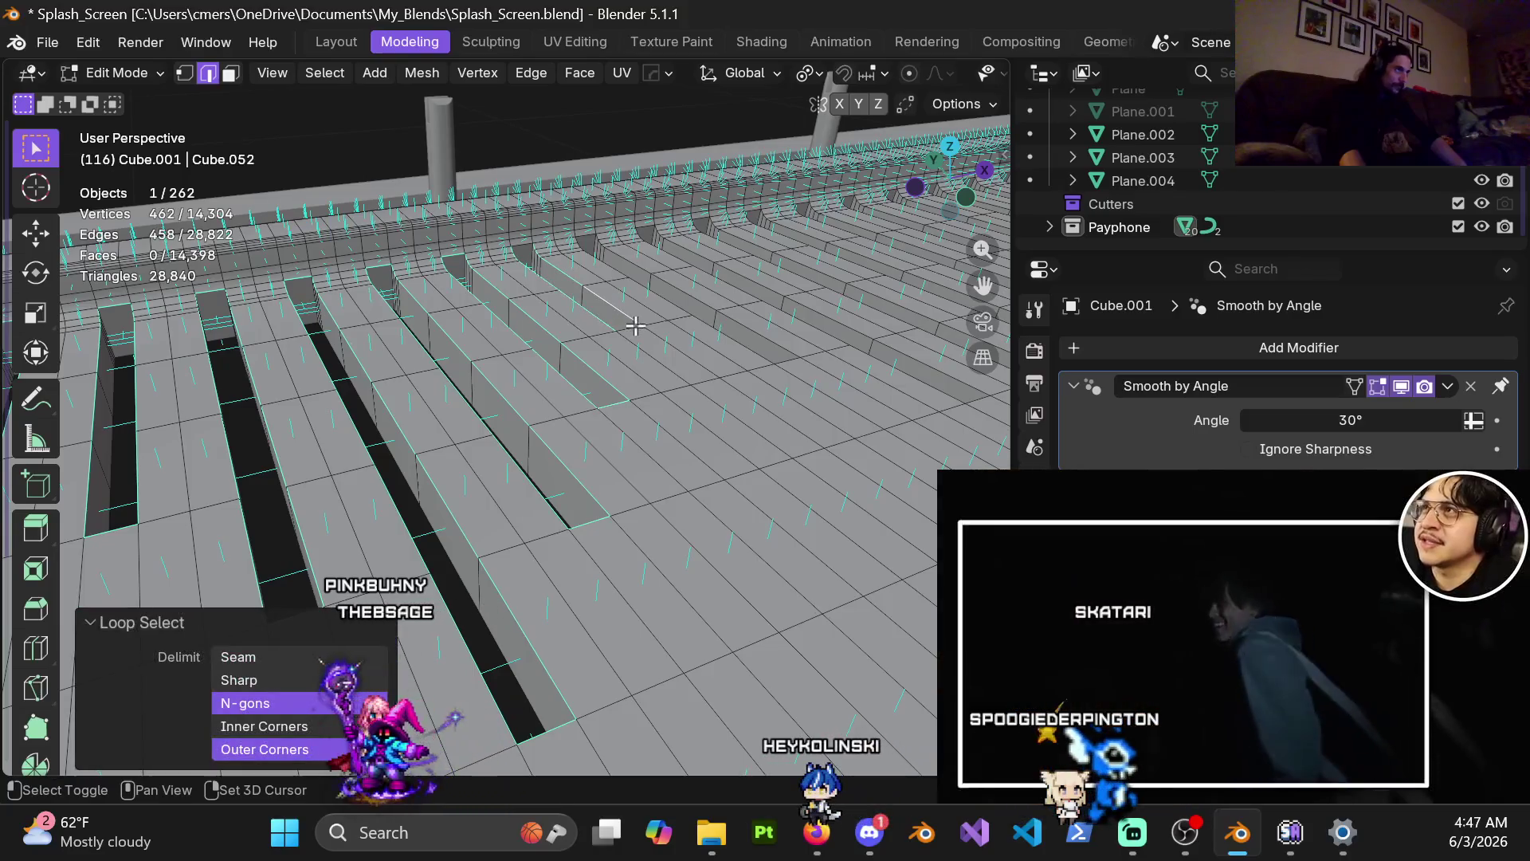
shift+click(630, 330)
scroll(581, 529, down, 2)
scroll(410, 437, up, 2)
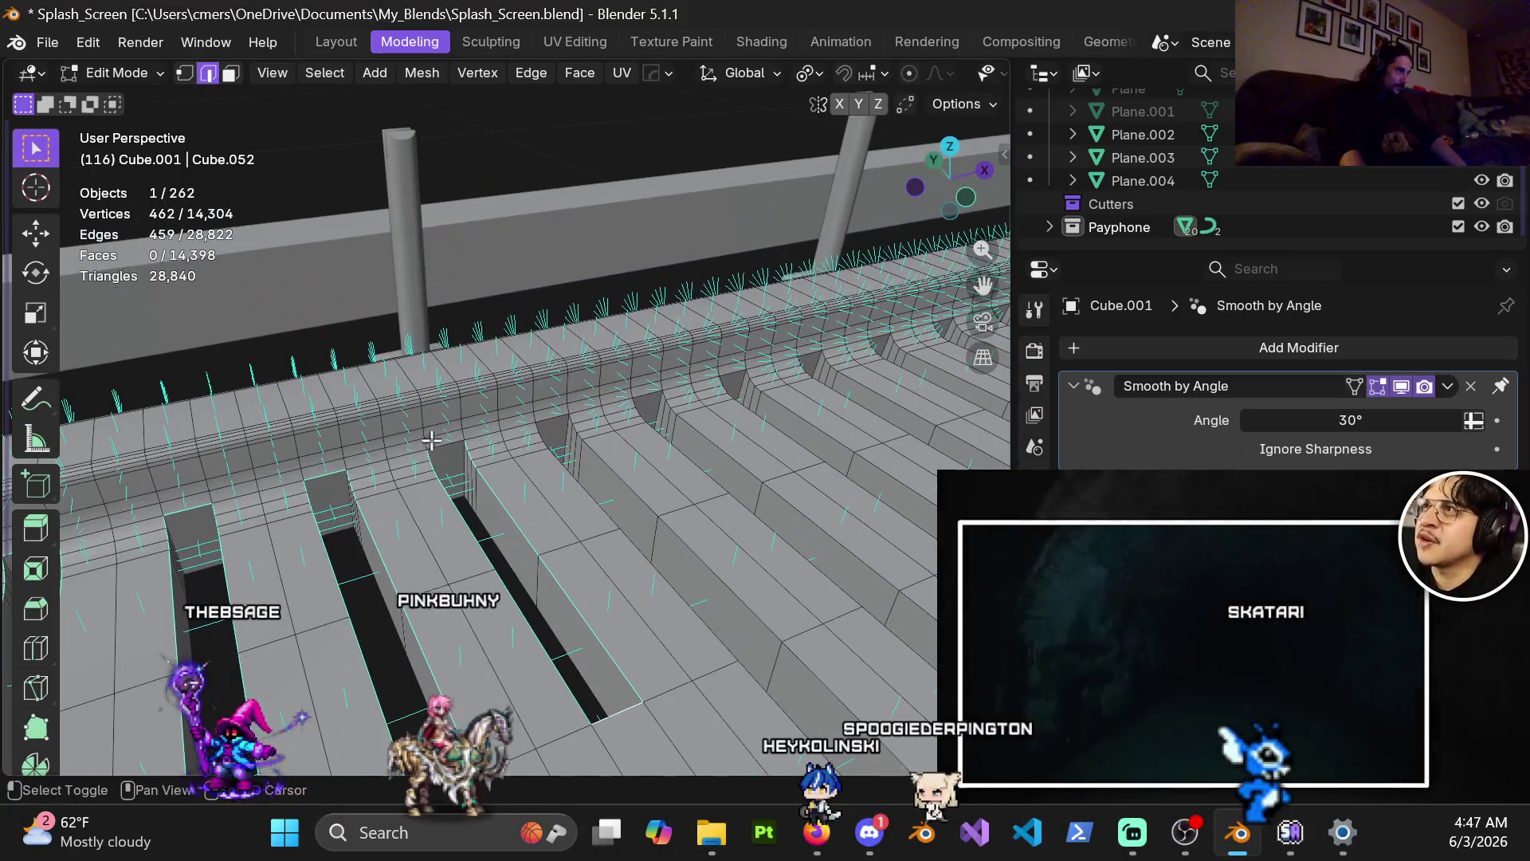
Add more groove rim loops, a step-edge loop and single rim edges to the selection.
alt+shift+click(582, 498)
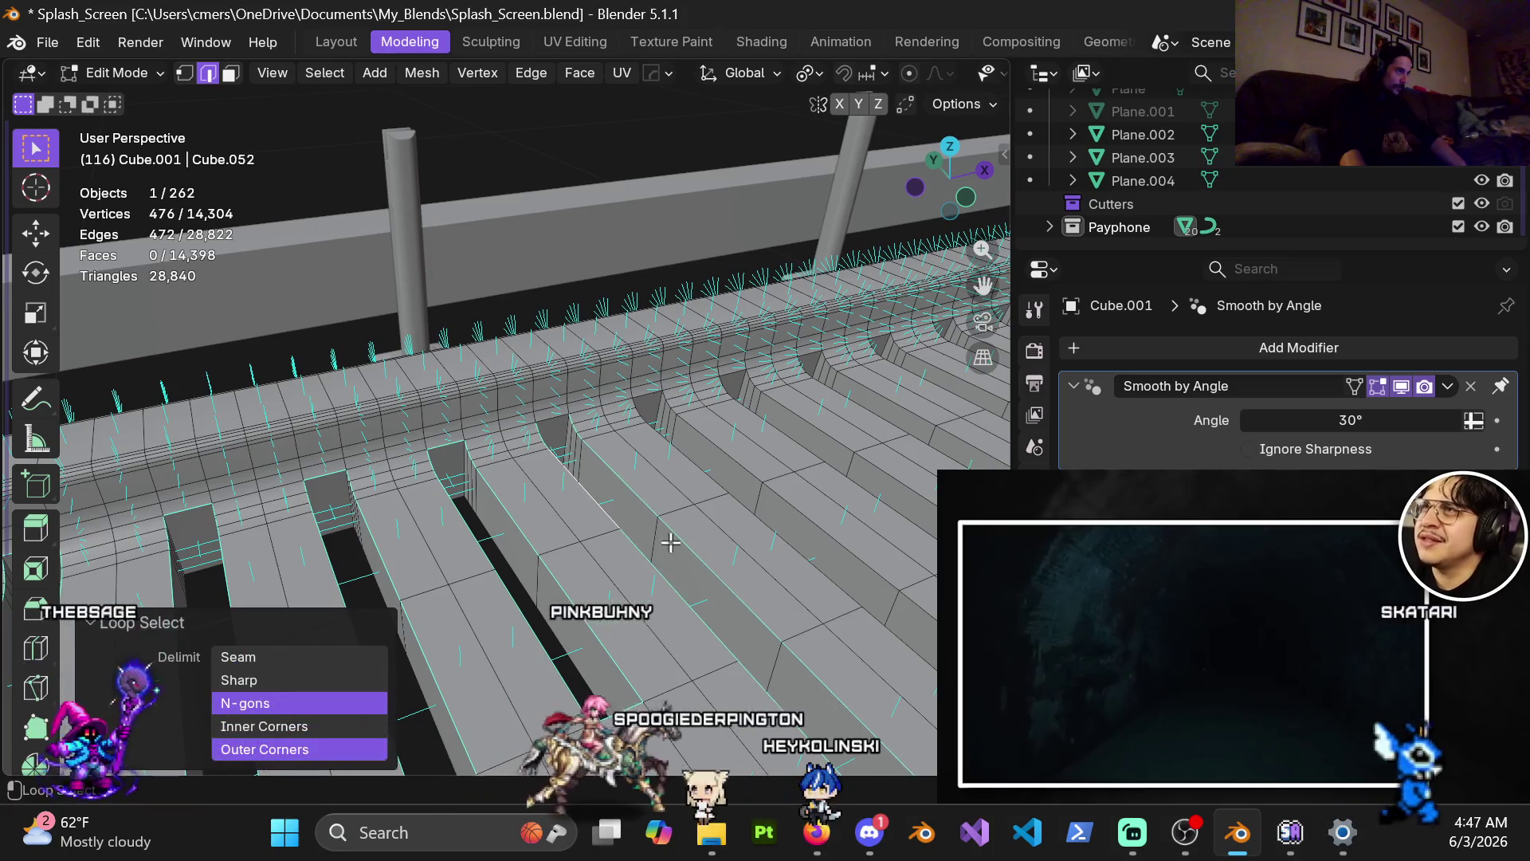
middle_drag(694, 608, 606, 574)
shift+click(615, 608)
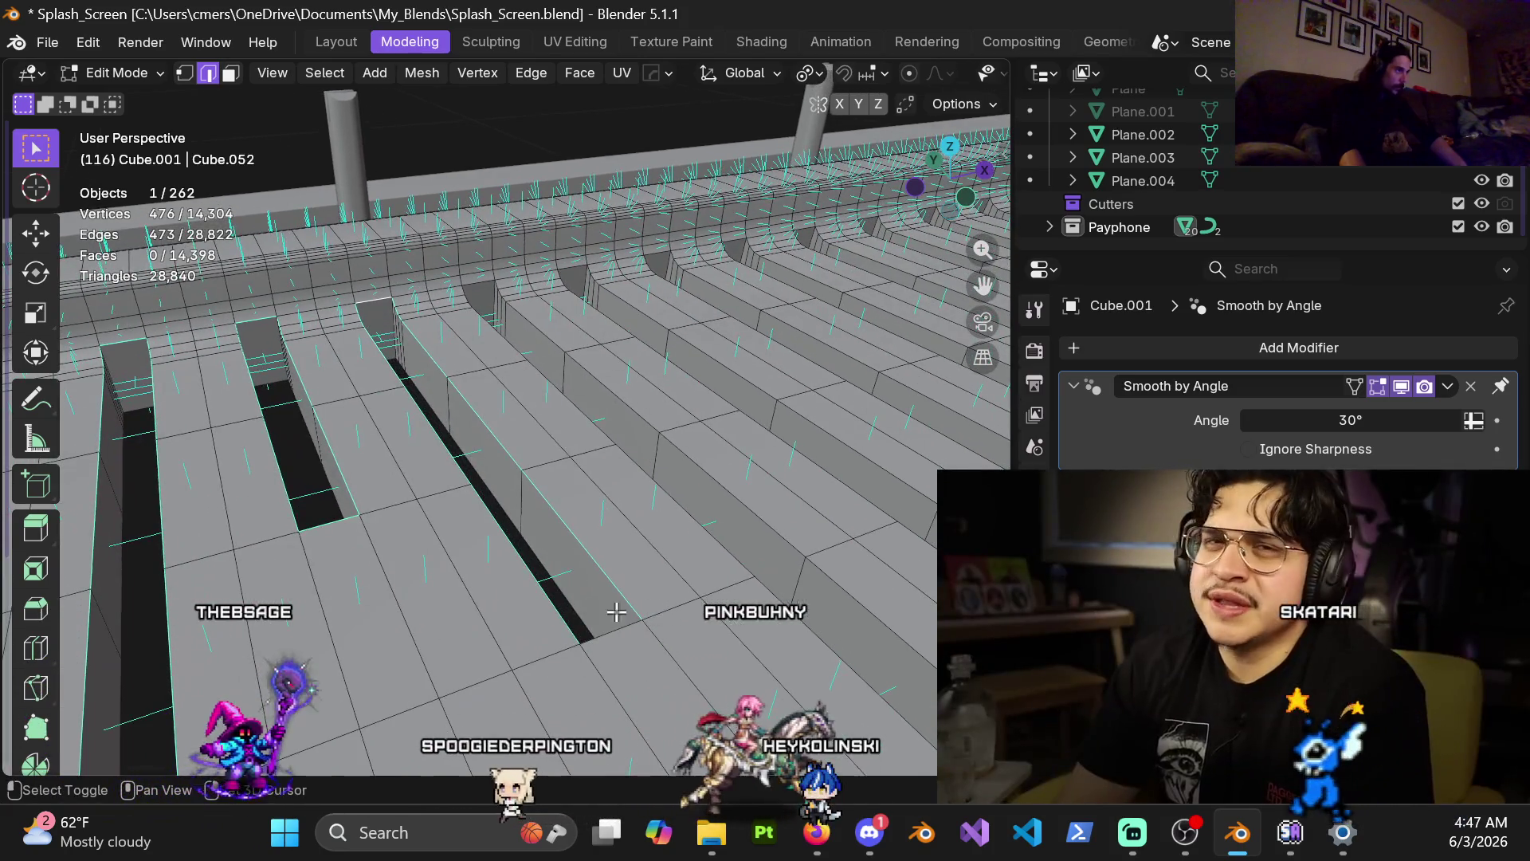
alt+shift+click(700, 529)
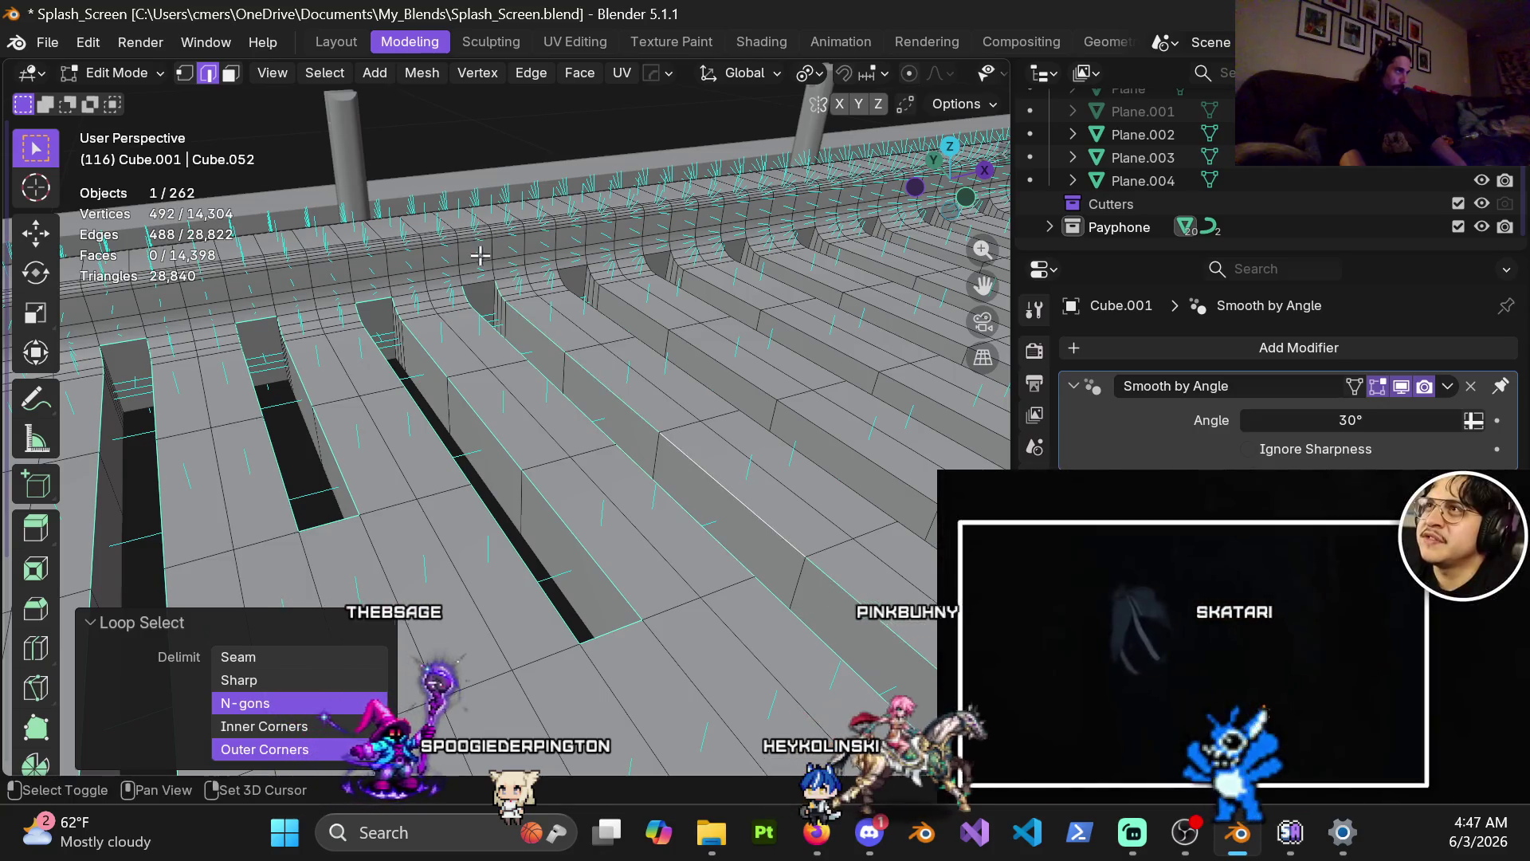
alt+shift+click(620, 303)
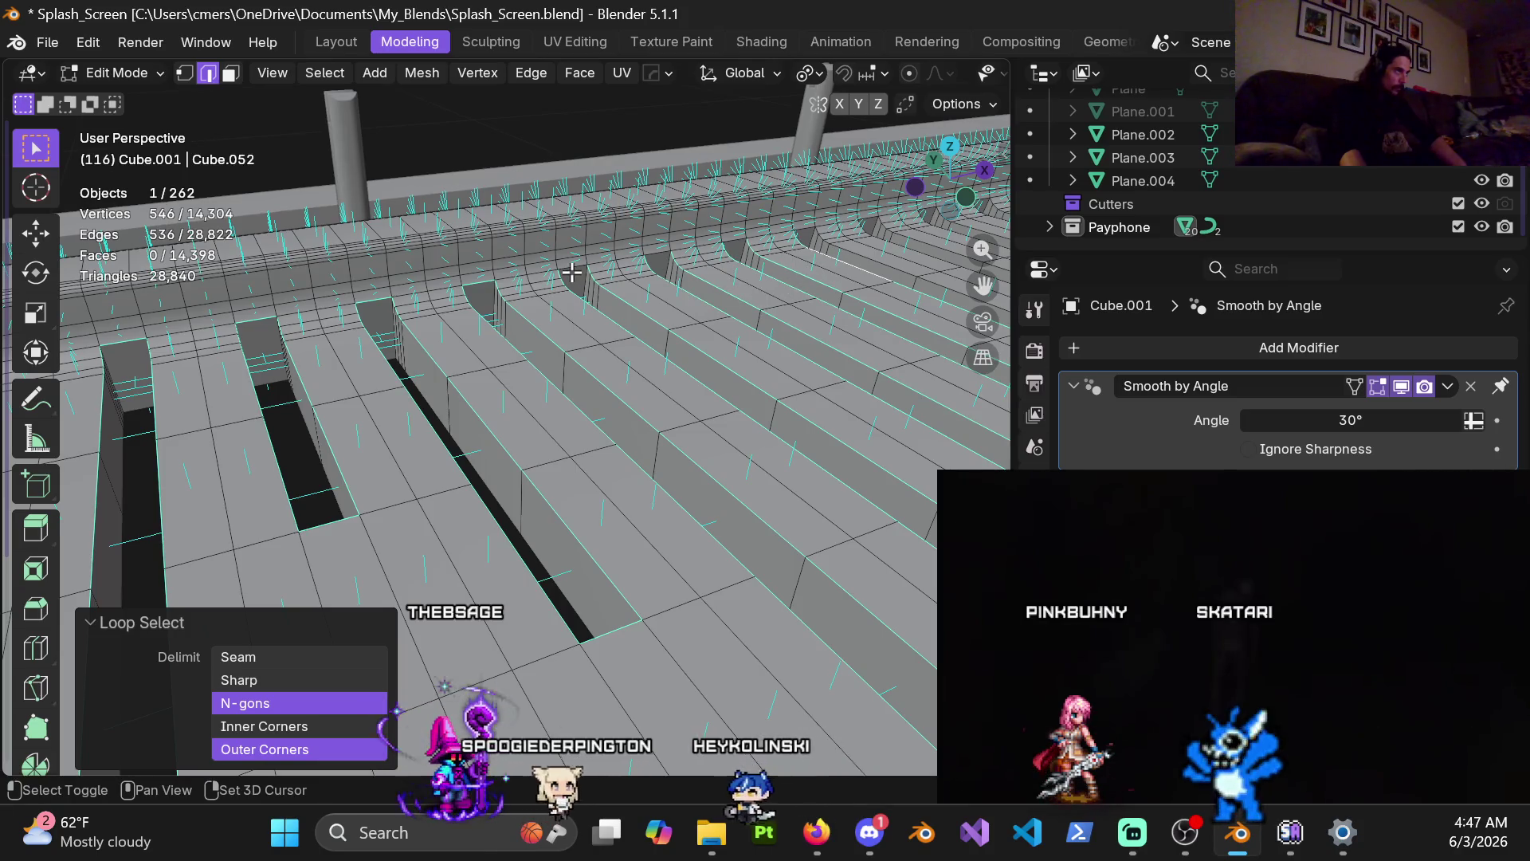
shift+click(656, 254)
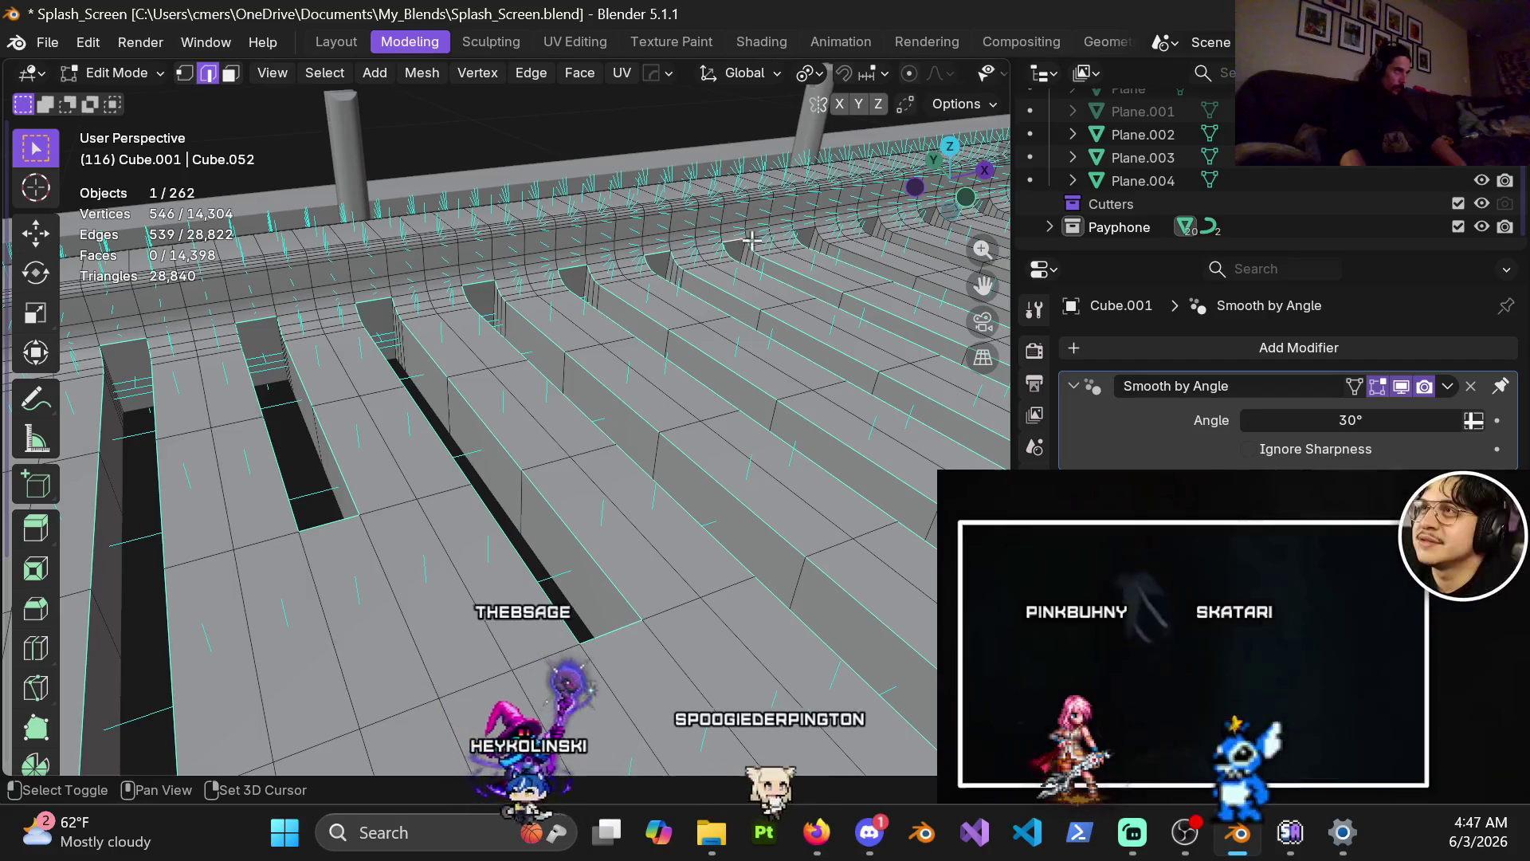
shift+middle_drag(810, 413, 733, 351)
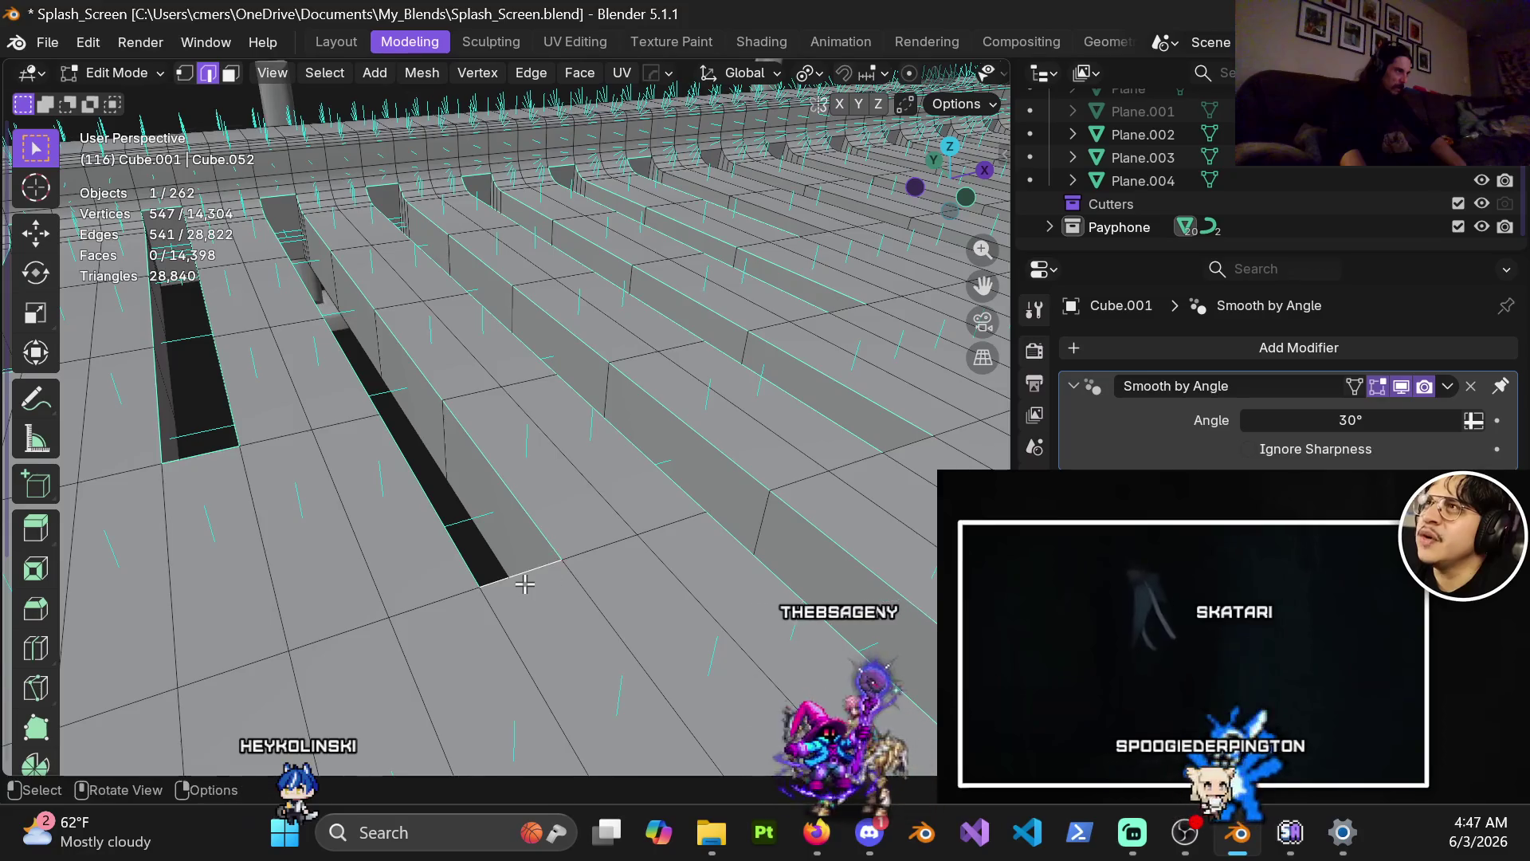
scroll(525, 584, down, 3)
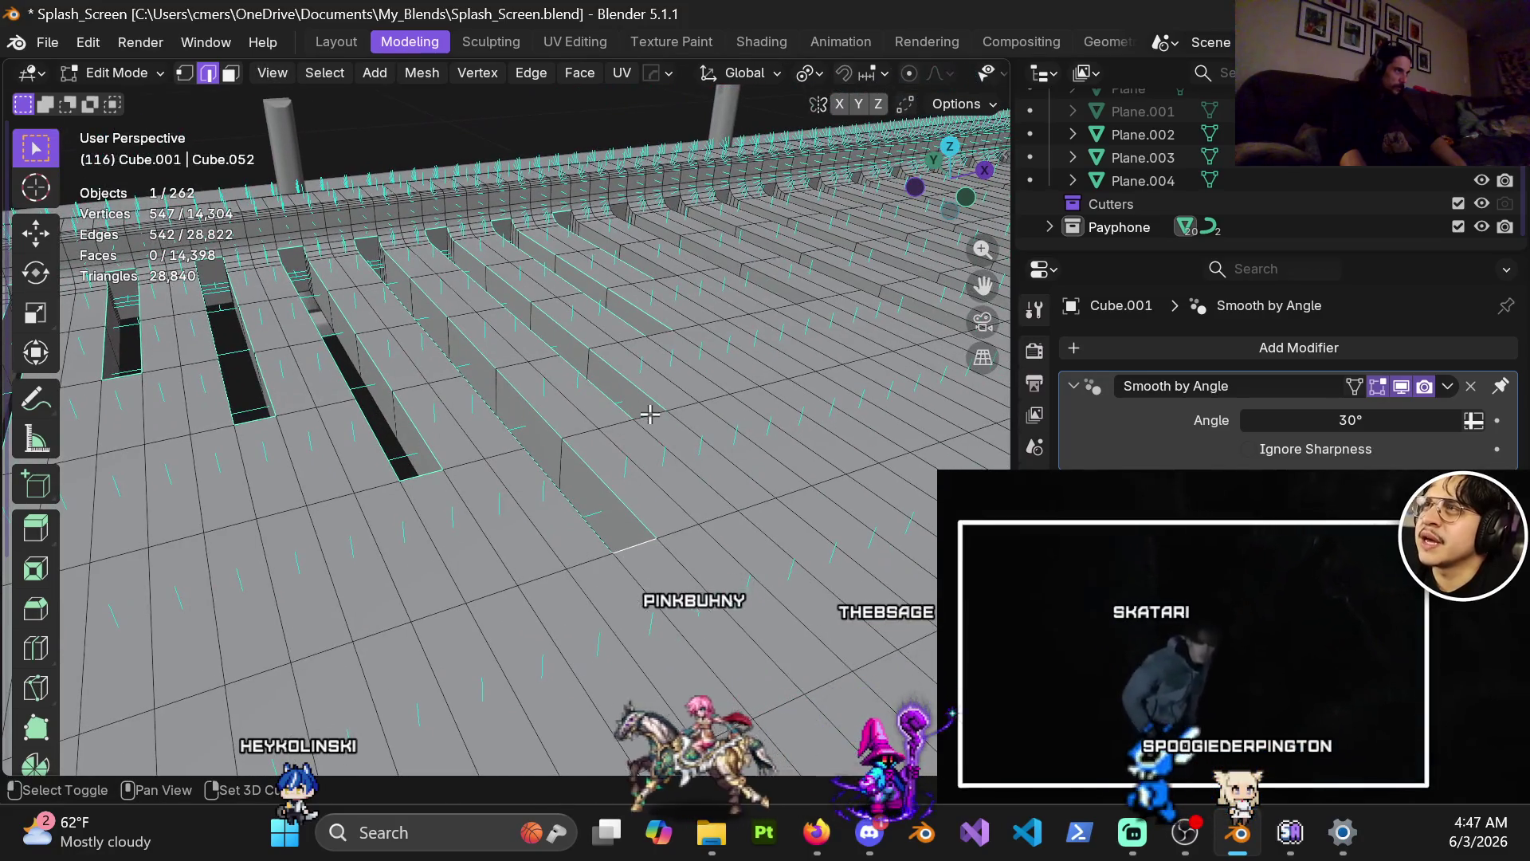
shift+click(650, 340)
scroll(659, 420, up, 4)
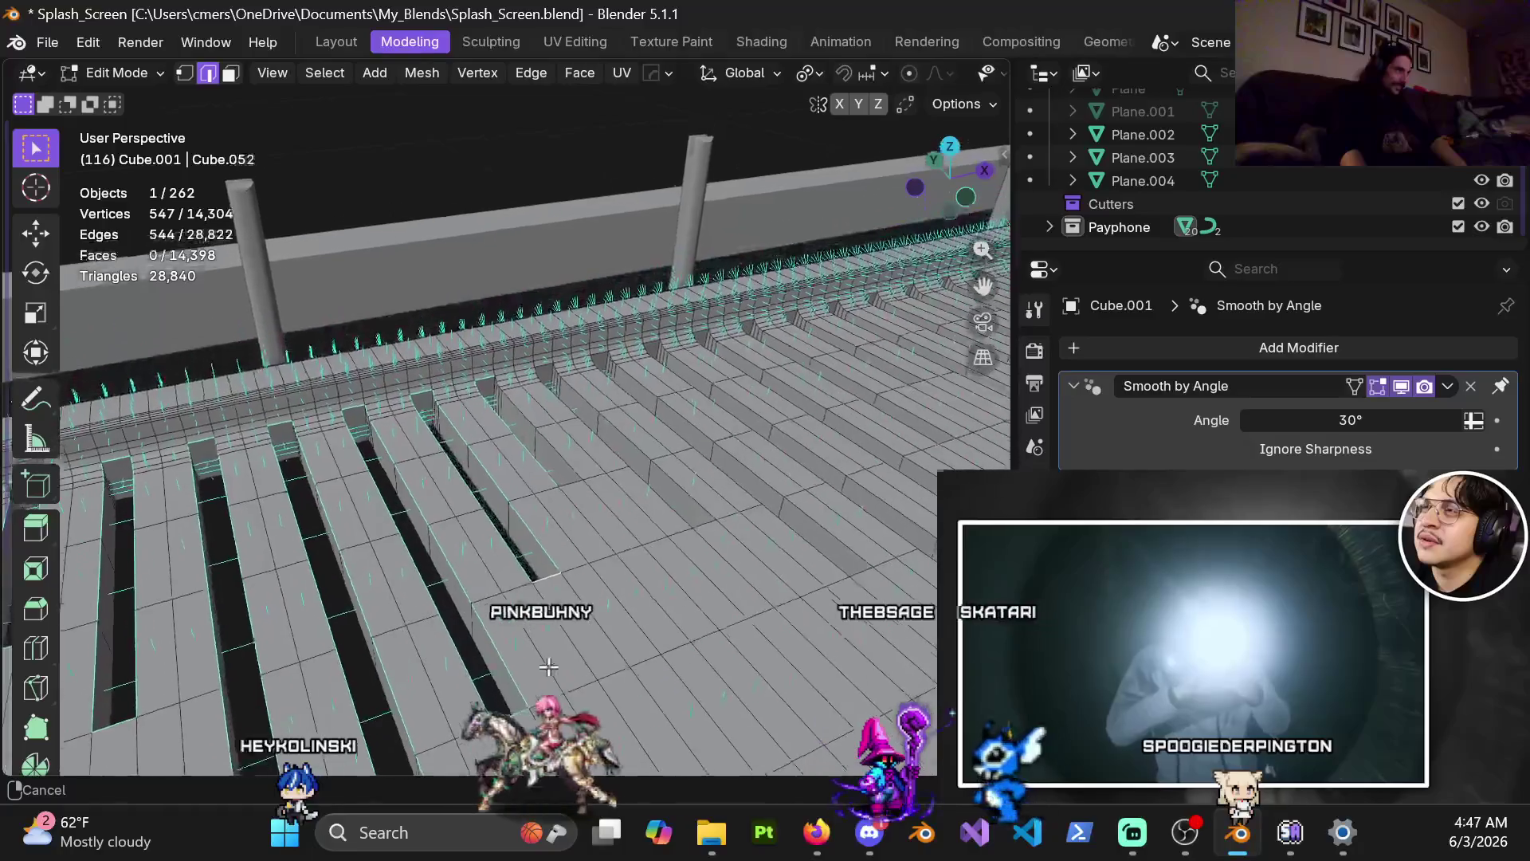
shift+middle_drag(643, 579, 430, 528)
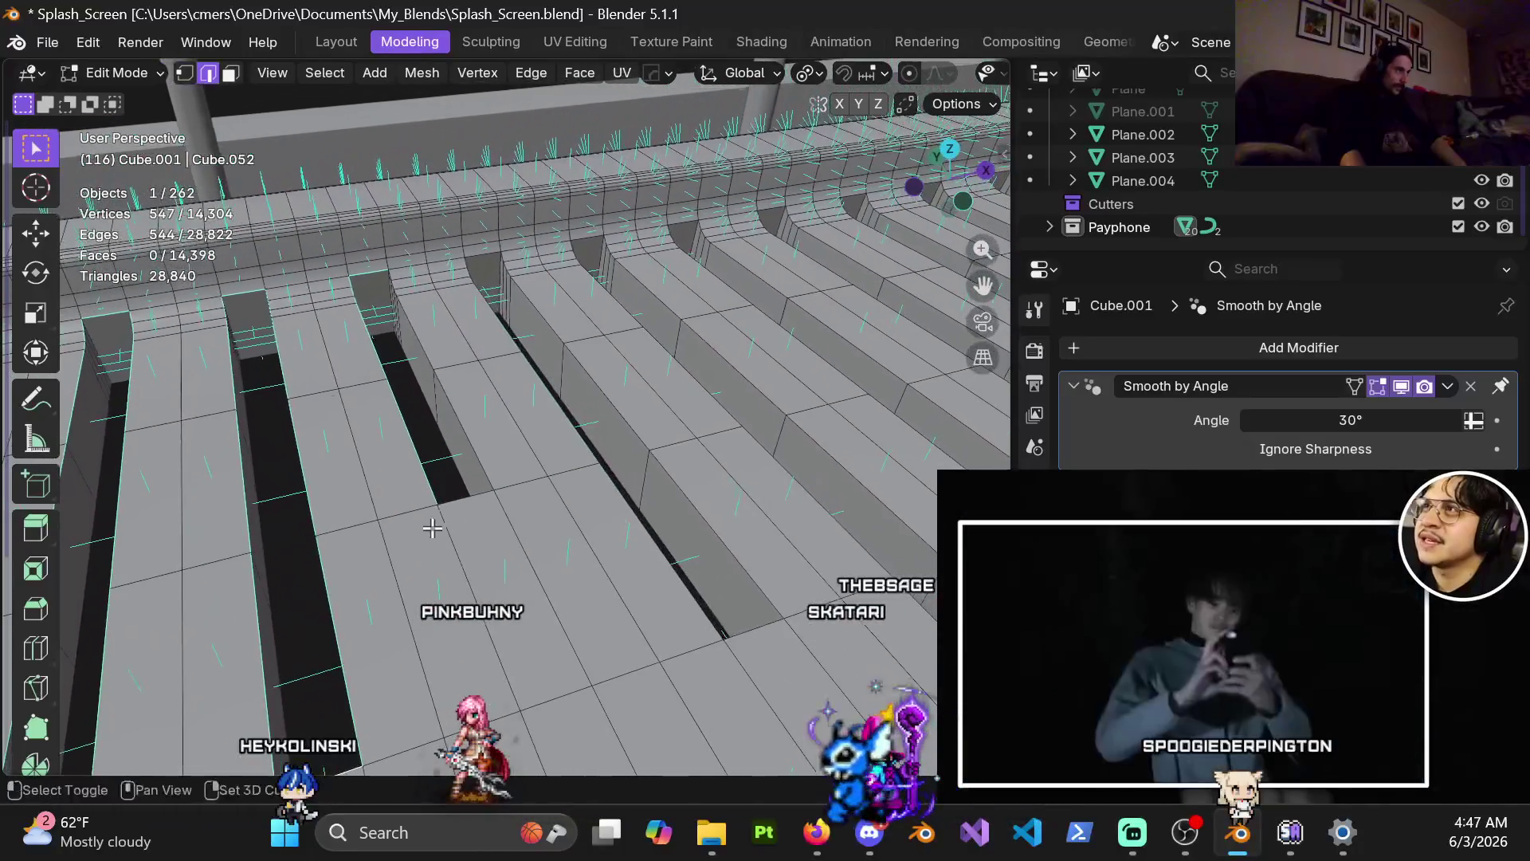
alt+shift+click(461, 426)
mouse_move(462, 427)
middle_down()
mouse_move(544, 455)
mouse_move(556, 510)
middle_up()
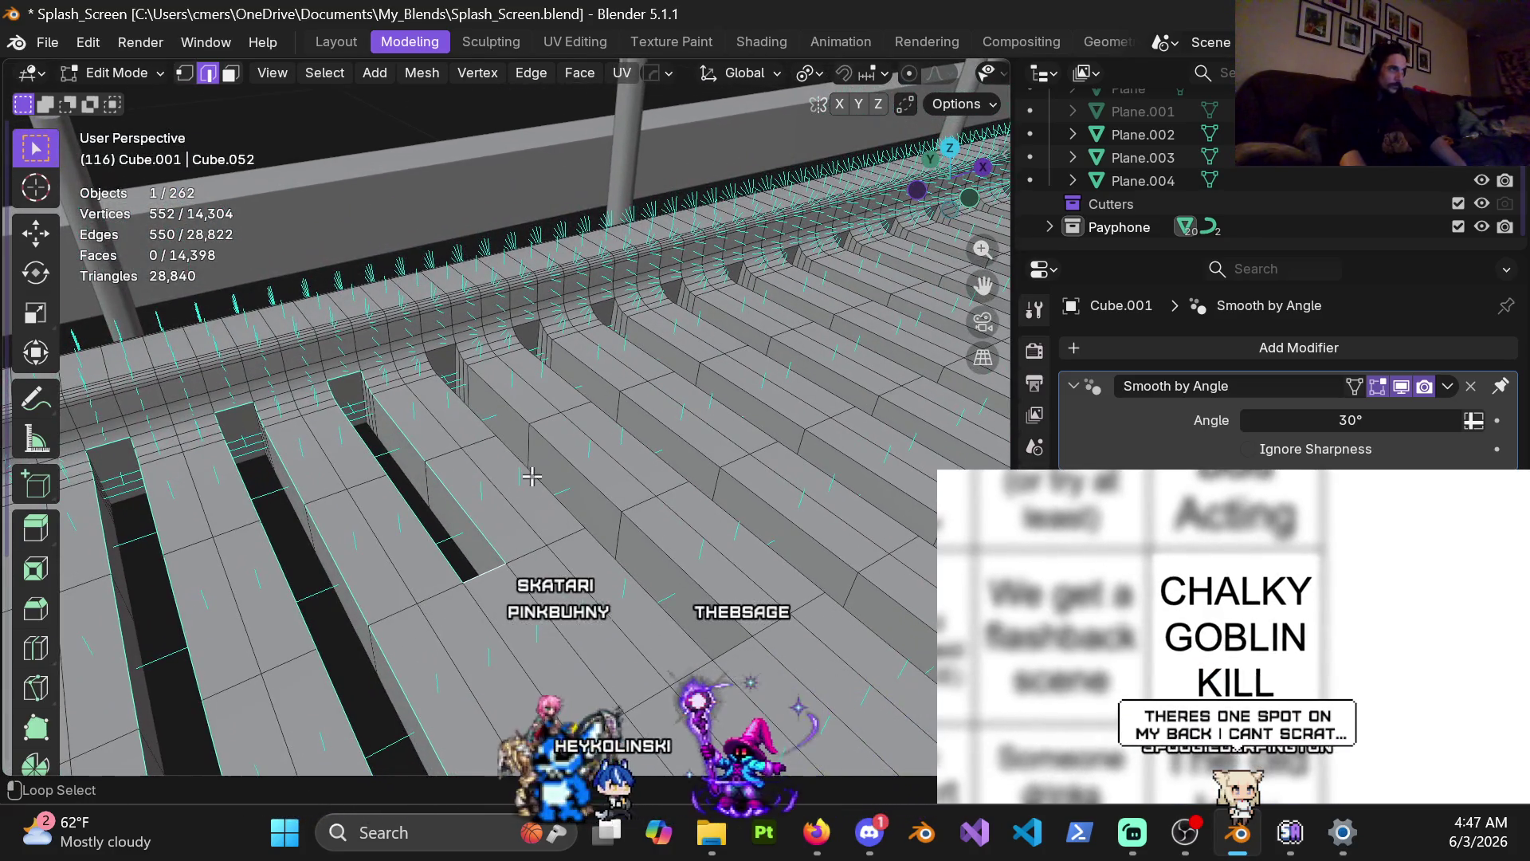
alt+shift+click(621, 427)
alt+shift+click(722, 406)
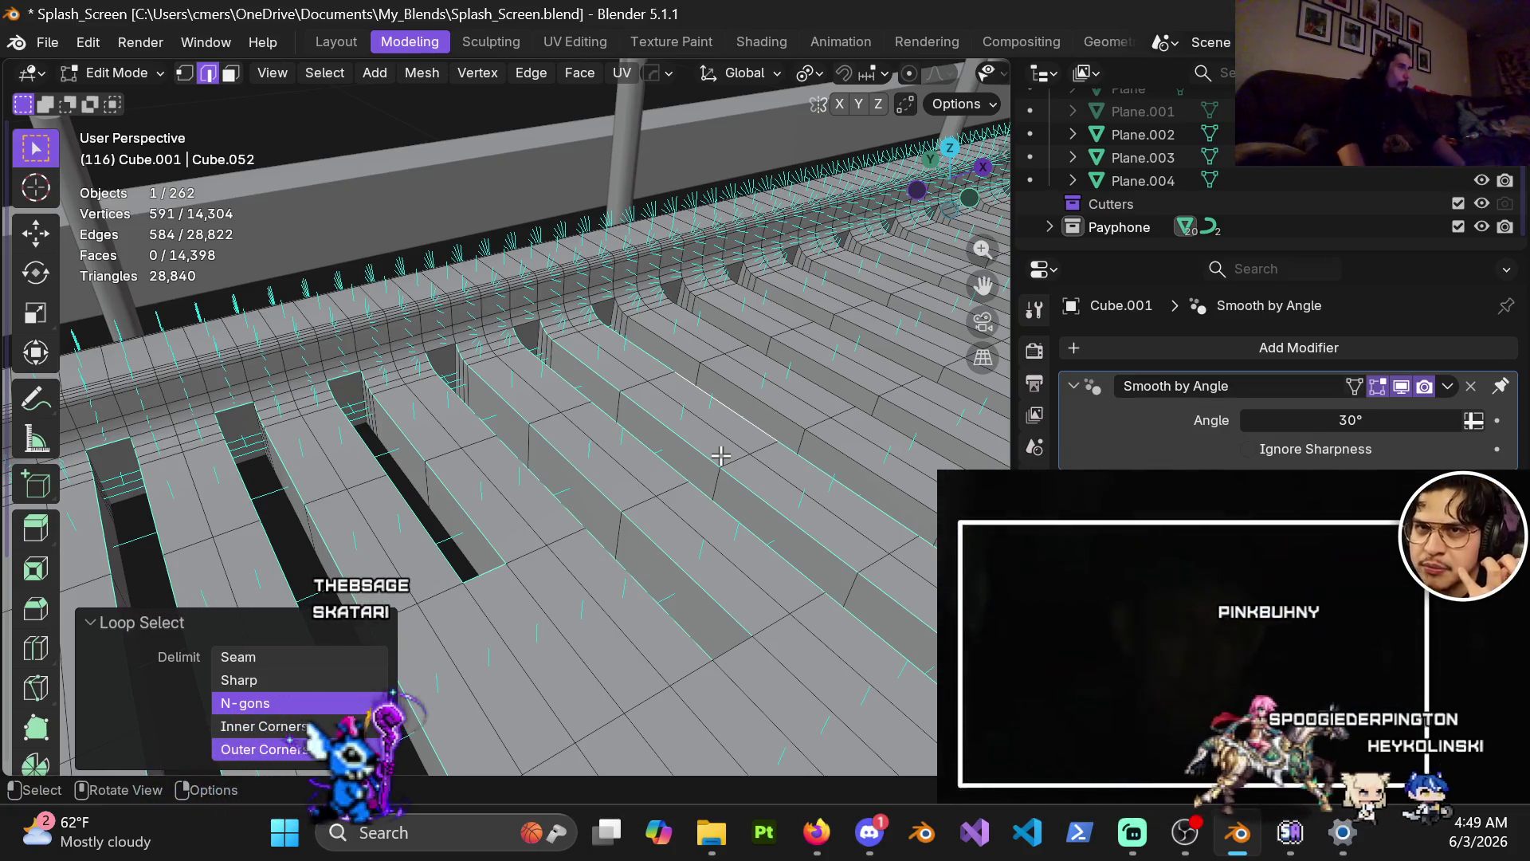
Add further single rim edges and one more groove rim loop on the nearer slots.
shift+middle_drag(720, 455, 450, 367)
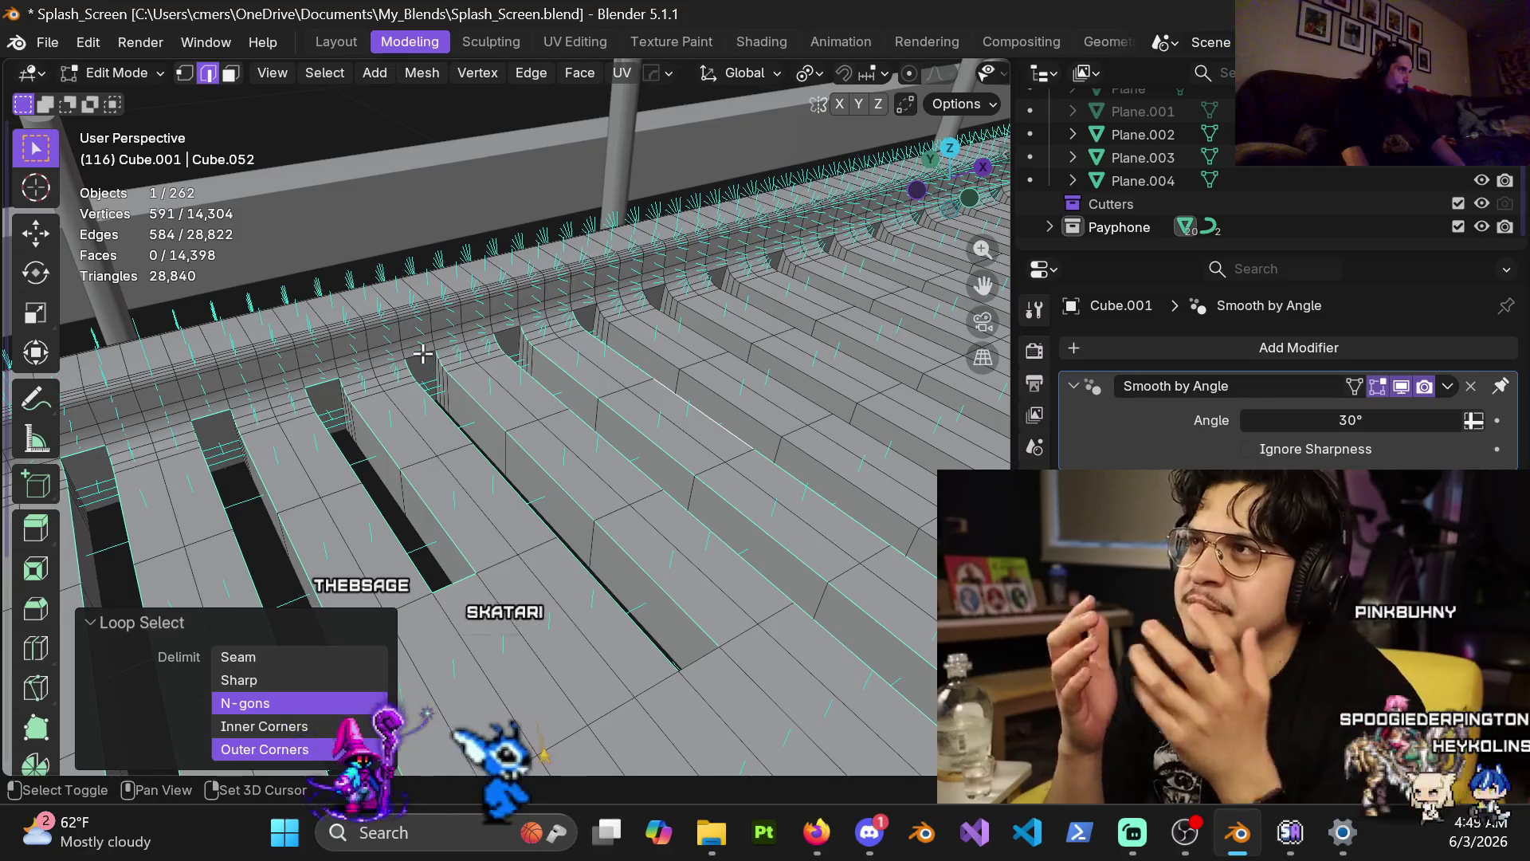
shift+click(423, 354)
mouse_move(739, 604)
shift+middle_down()
mouse_move(637, 590)
mouse_move(577, 557)
shift+middle_up()
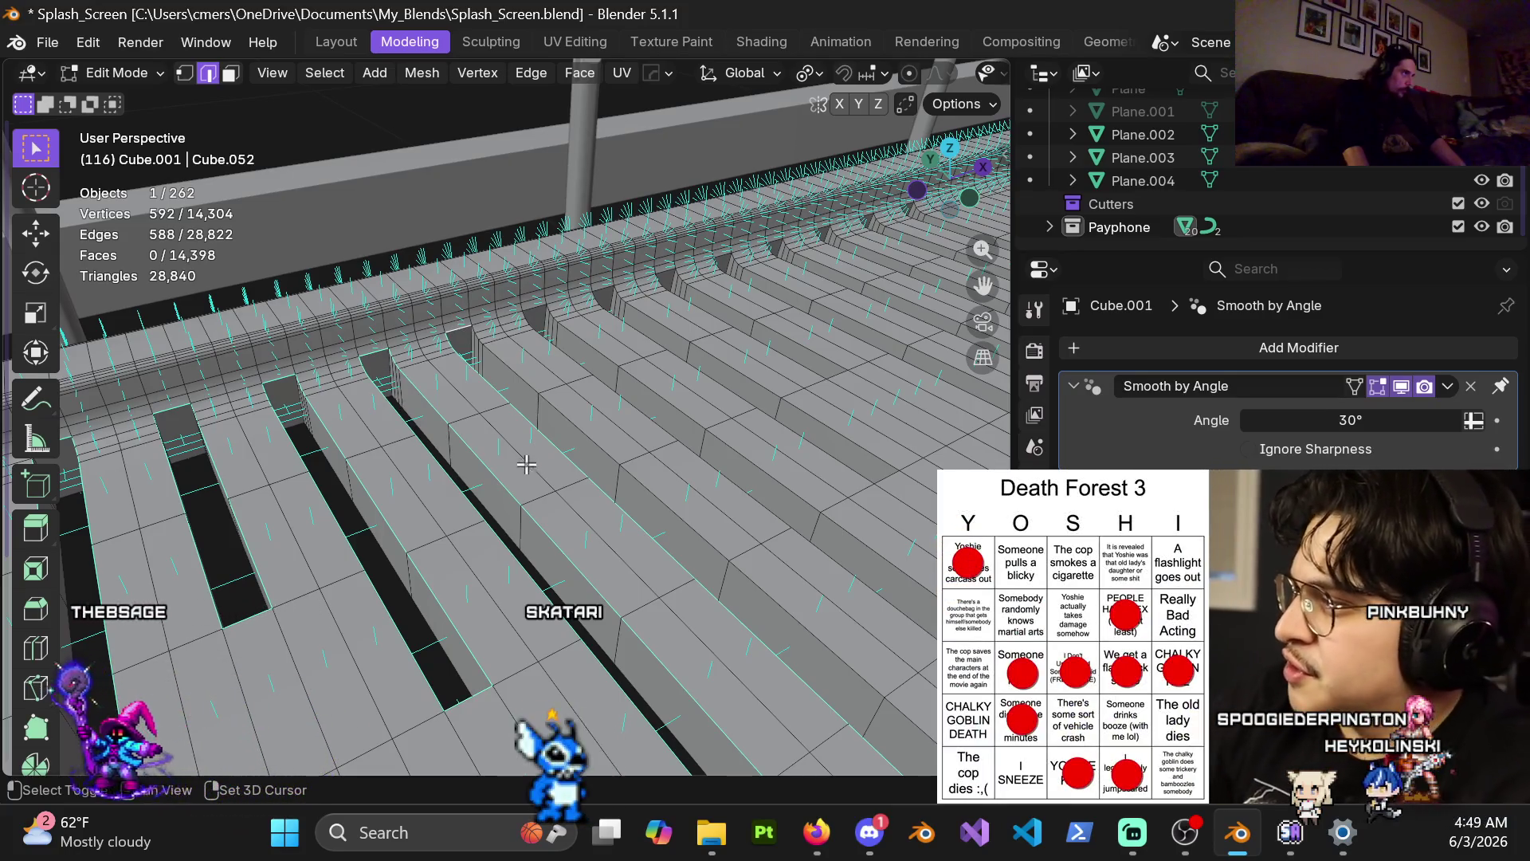
scroll(526, 461, up, 3)
shift+click(638, 572)
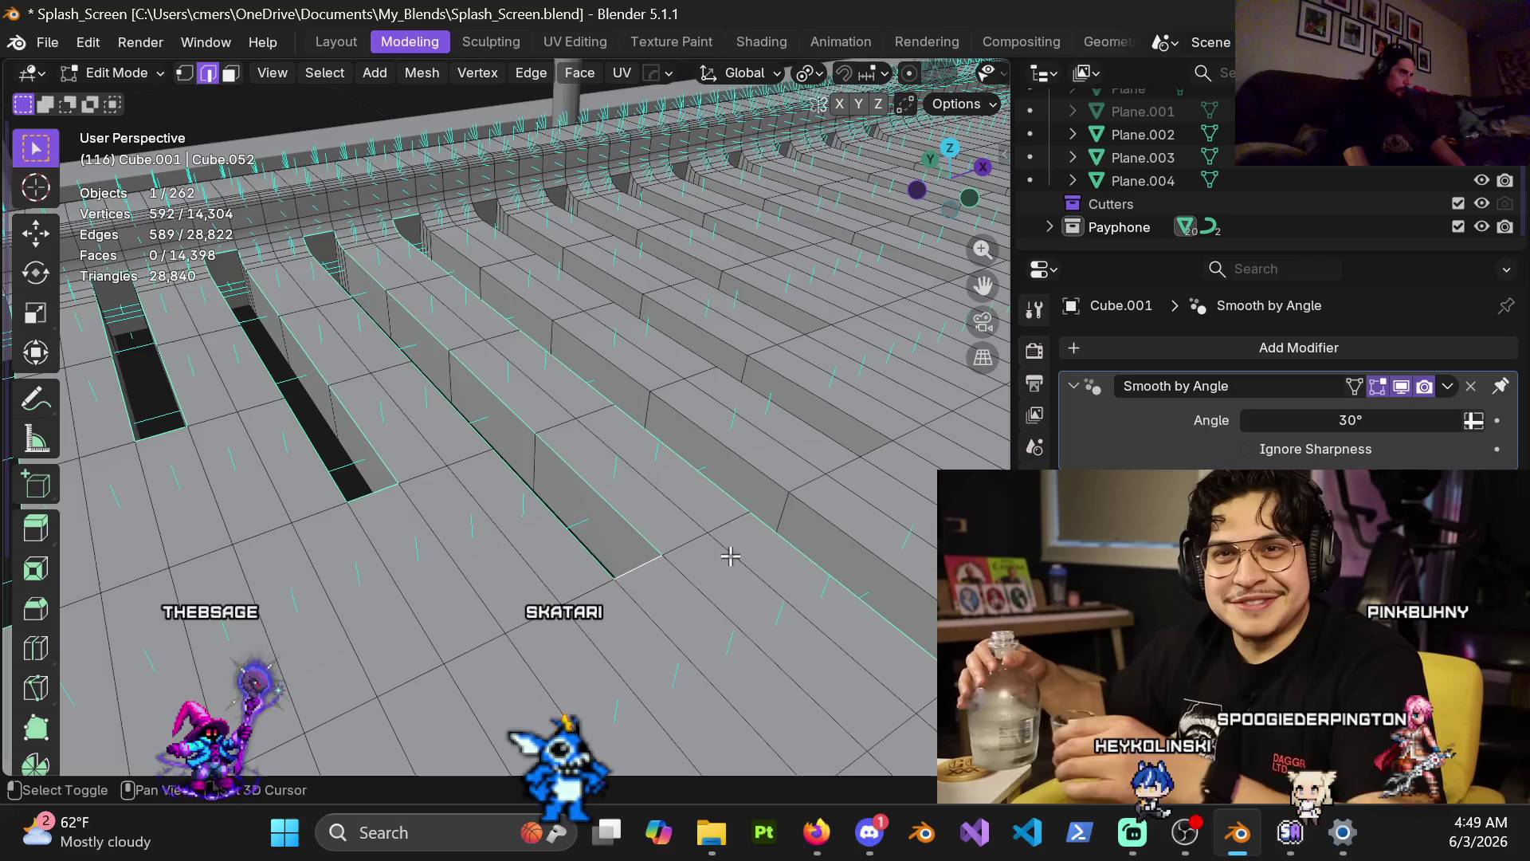
shift+middle_drag(644, 454, 606, 476)
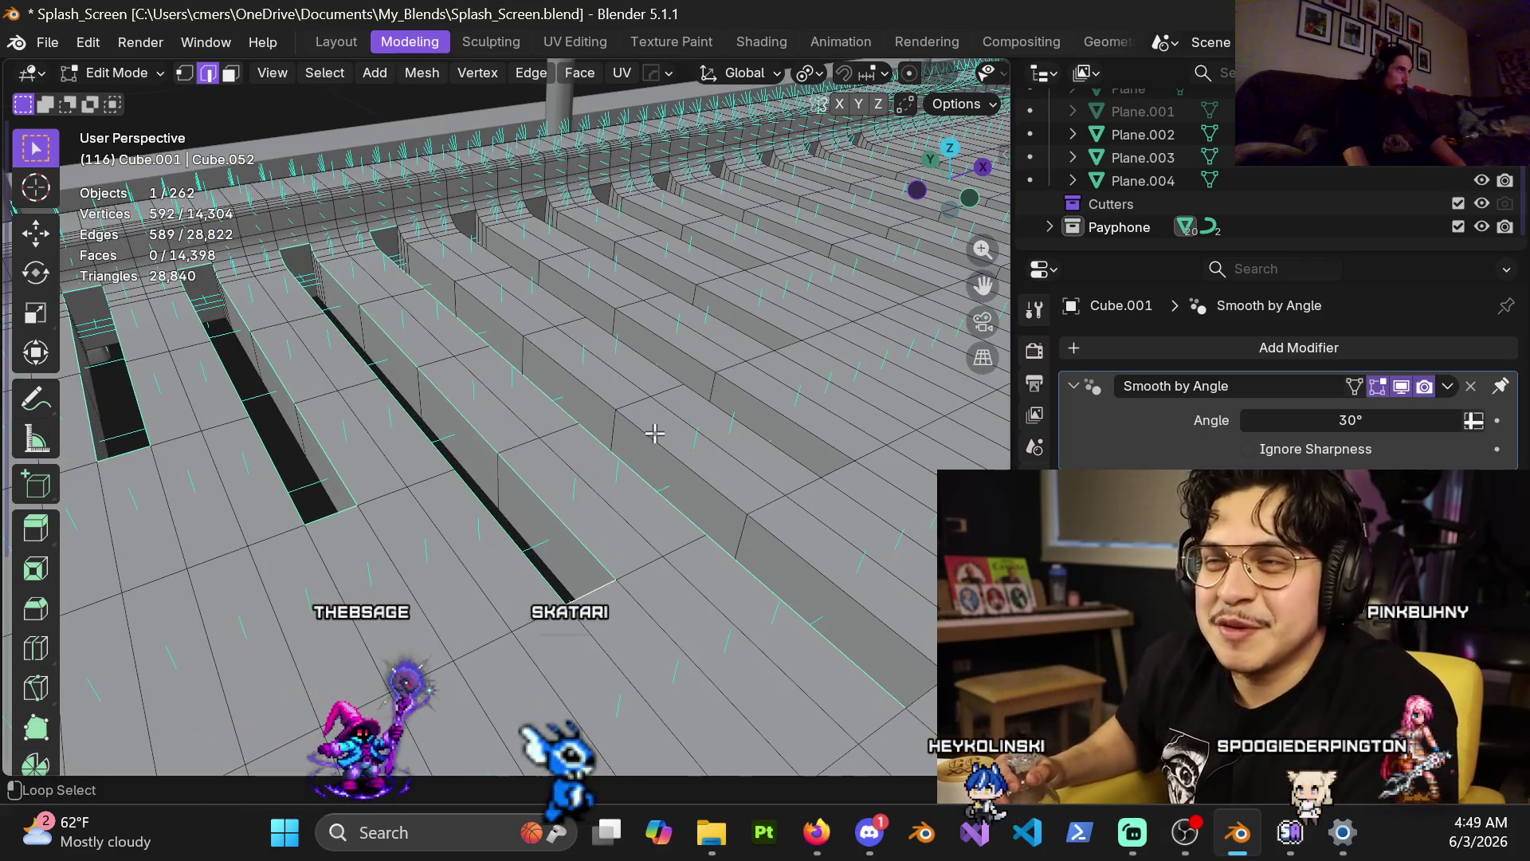
mouse_move(775, 531)
shift+middle_down()
mouse_move(615, 502)
mouse_move(691, 638)
mouse_move(588, 550)
mouse_move(697, 505)
mouse_move(614, 543)
mouse_move(574, 537)
mouse_move(766, 511)
mouse_move(598, 514)
mouse_move(683, 505)
mouse_move(492, 621)
mouse_move(475, 512)
shift+middle_up()
shift+click(709, 655)
alt+shift+click(452, 534)
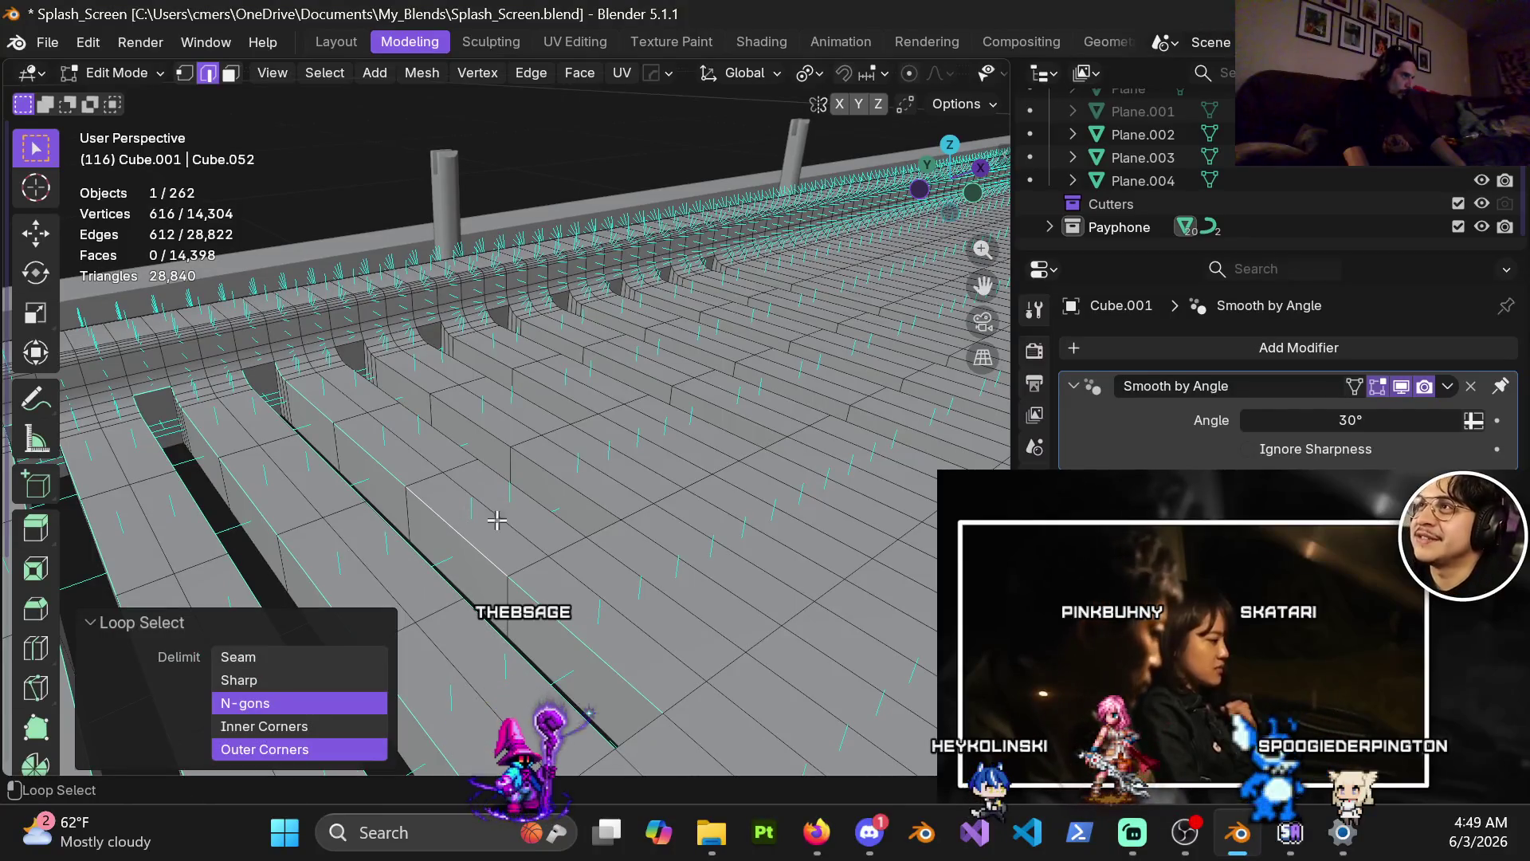
Add two more rim loops and two single rim edges to the edge selection.
alt+shift+click(560, 405)
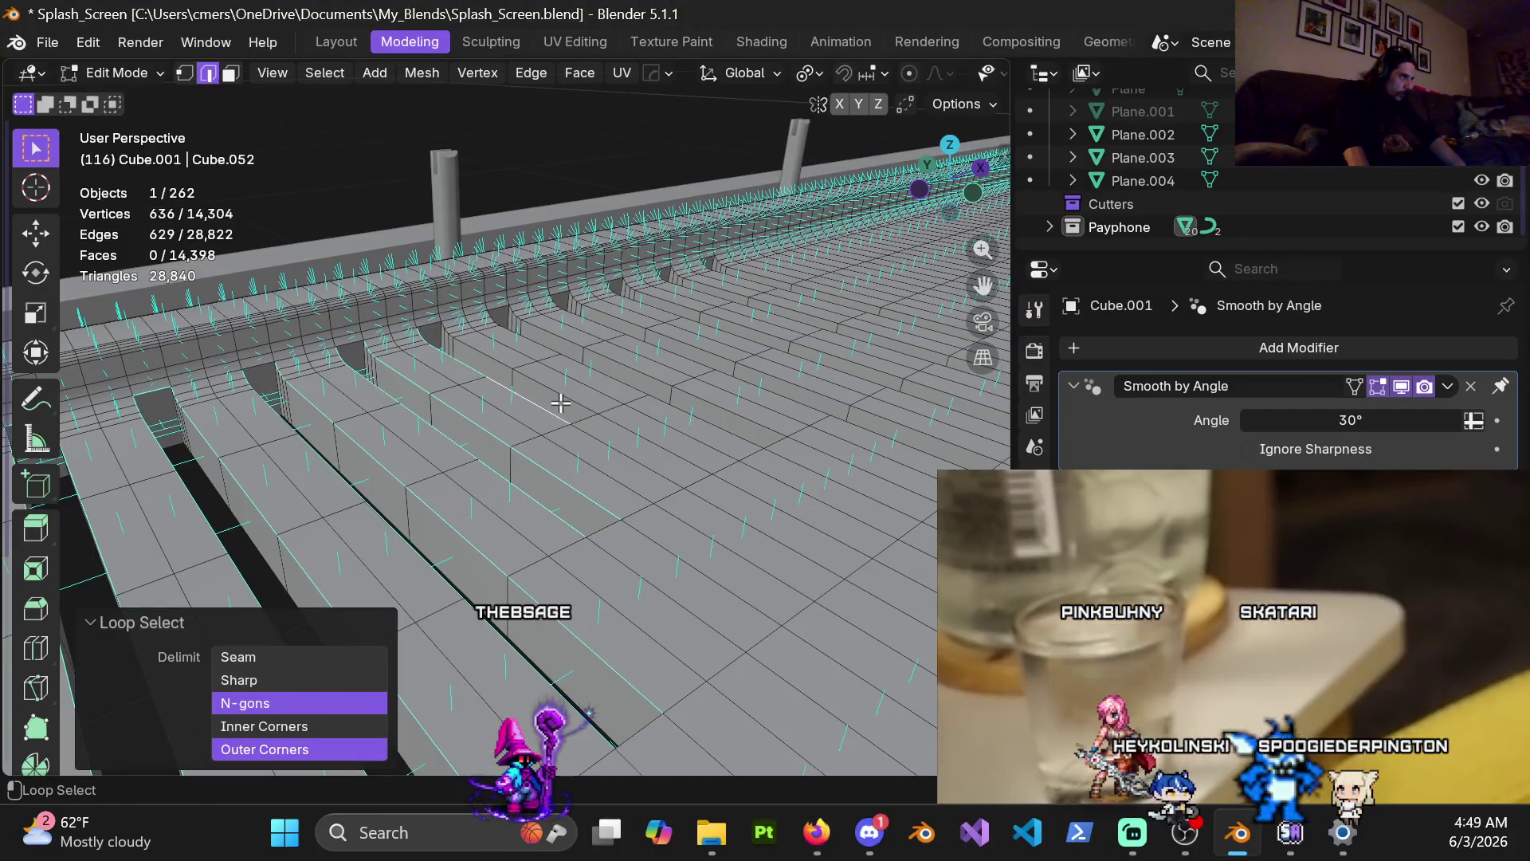
alt+shift+click(609, 376)
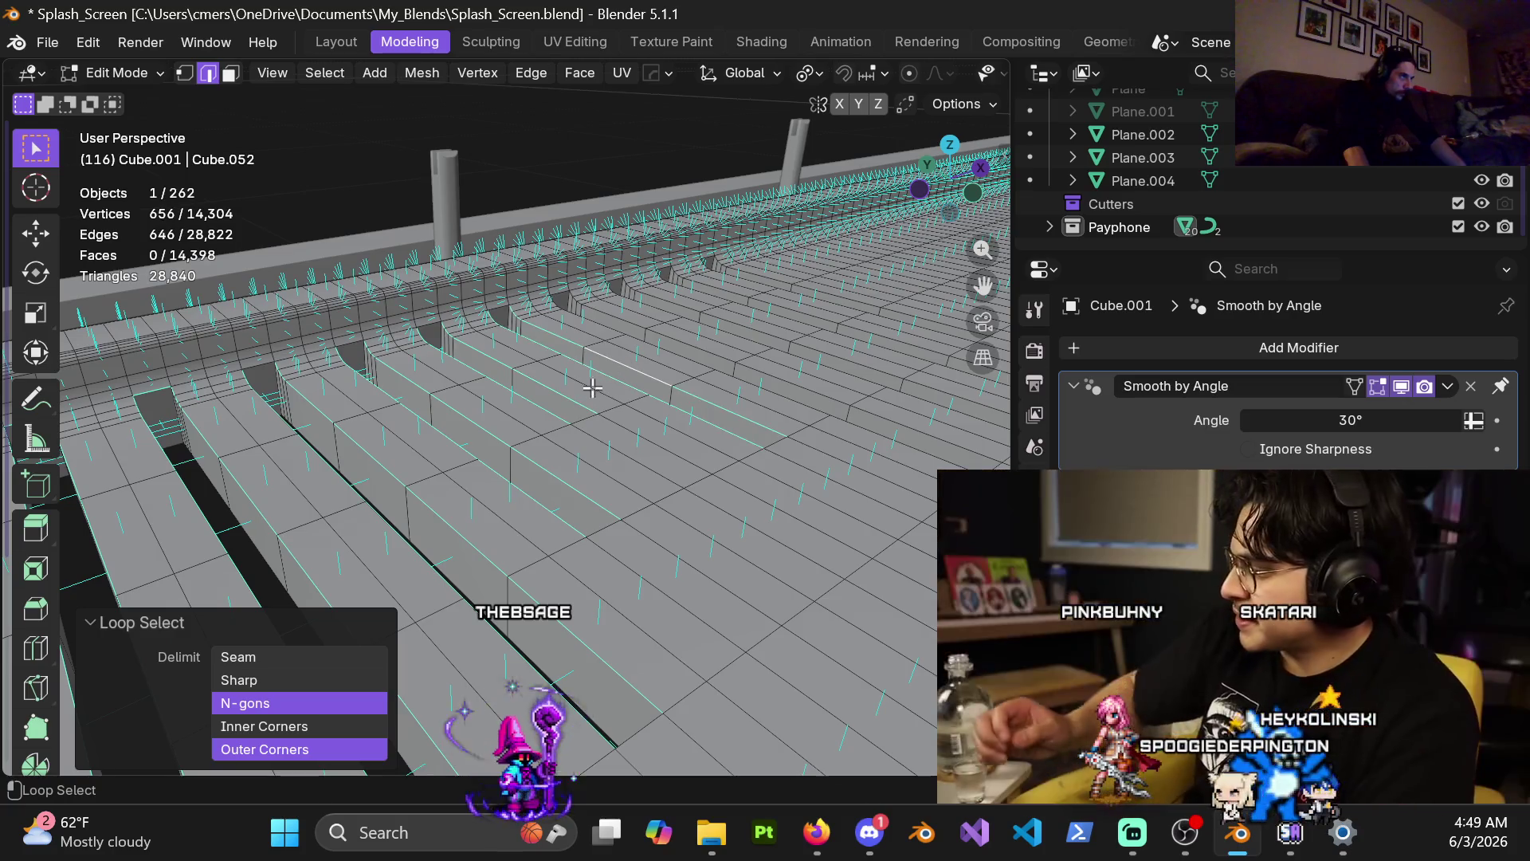
shift+click(594, 527)
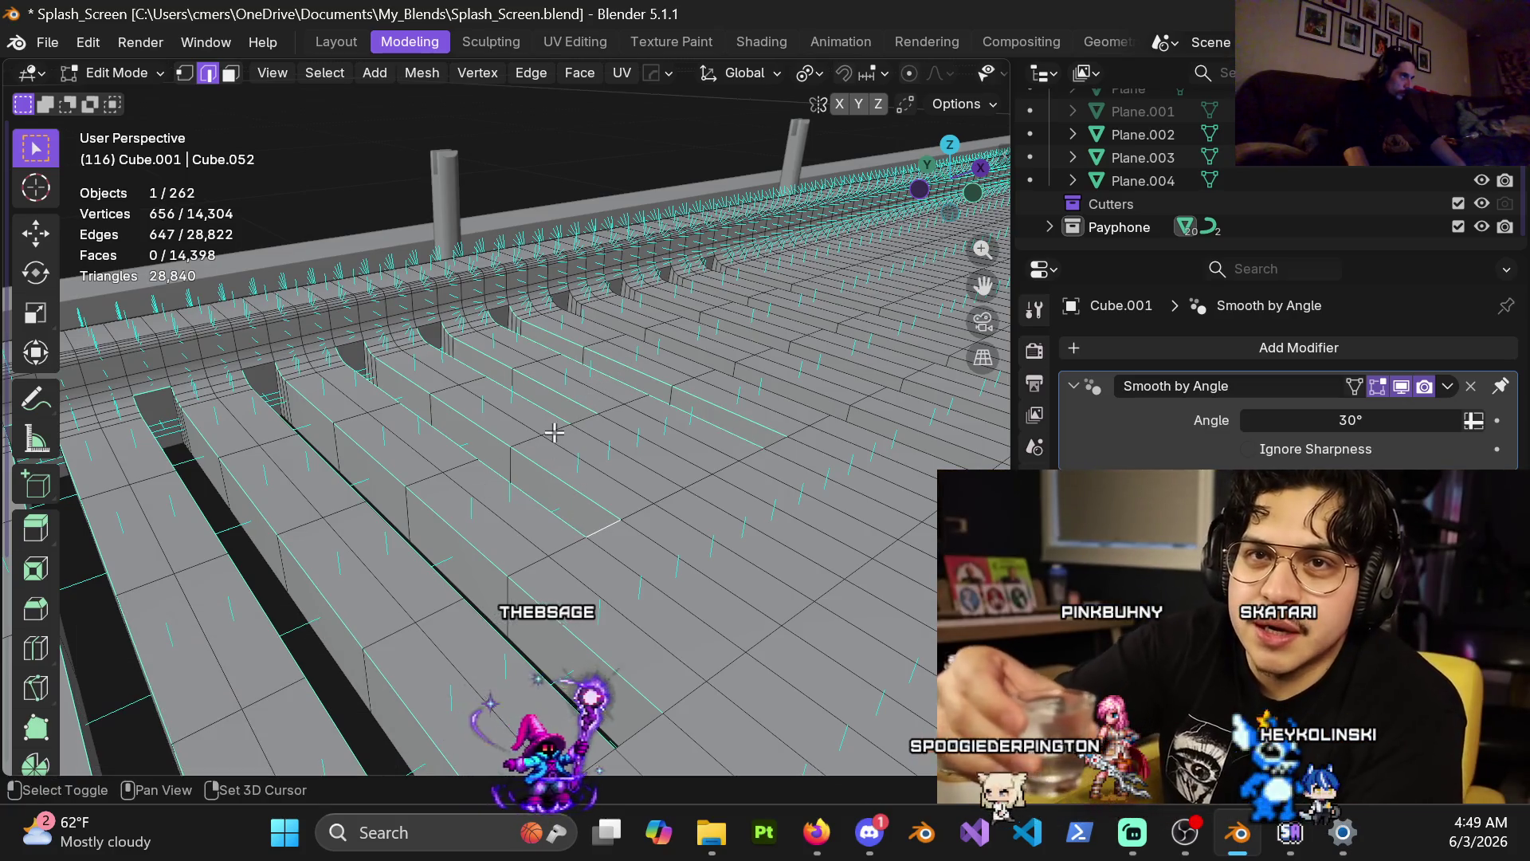
middle_drag(489, 417, 495, 462)
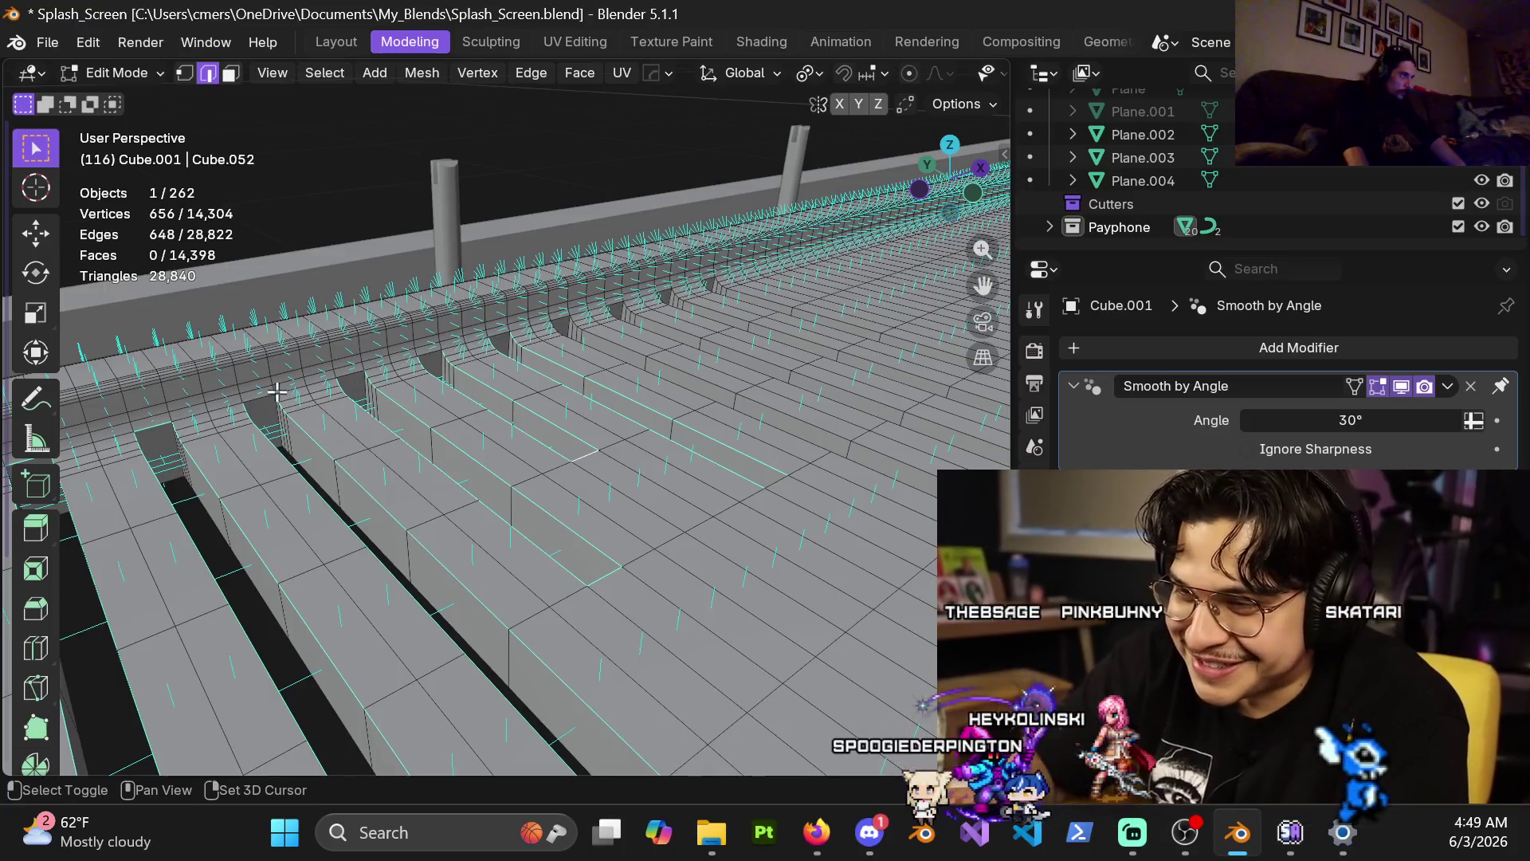
shift+click(352, 372)
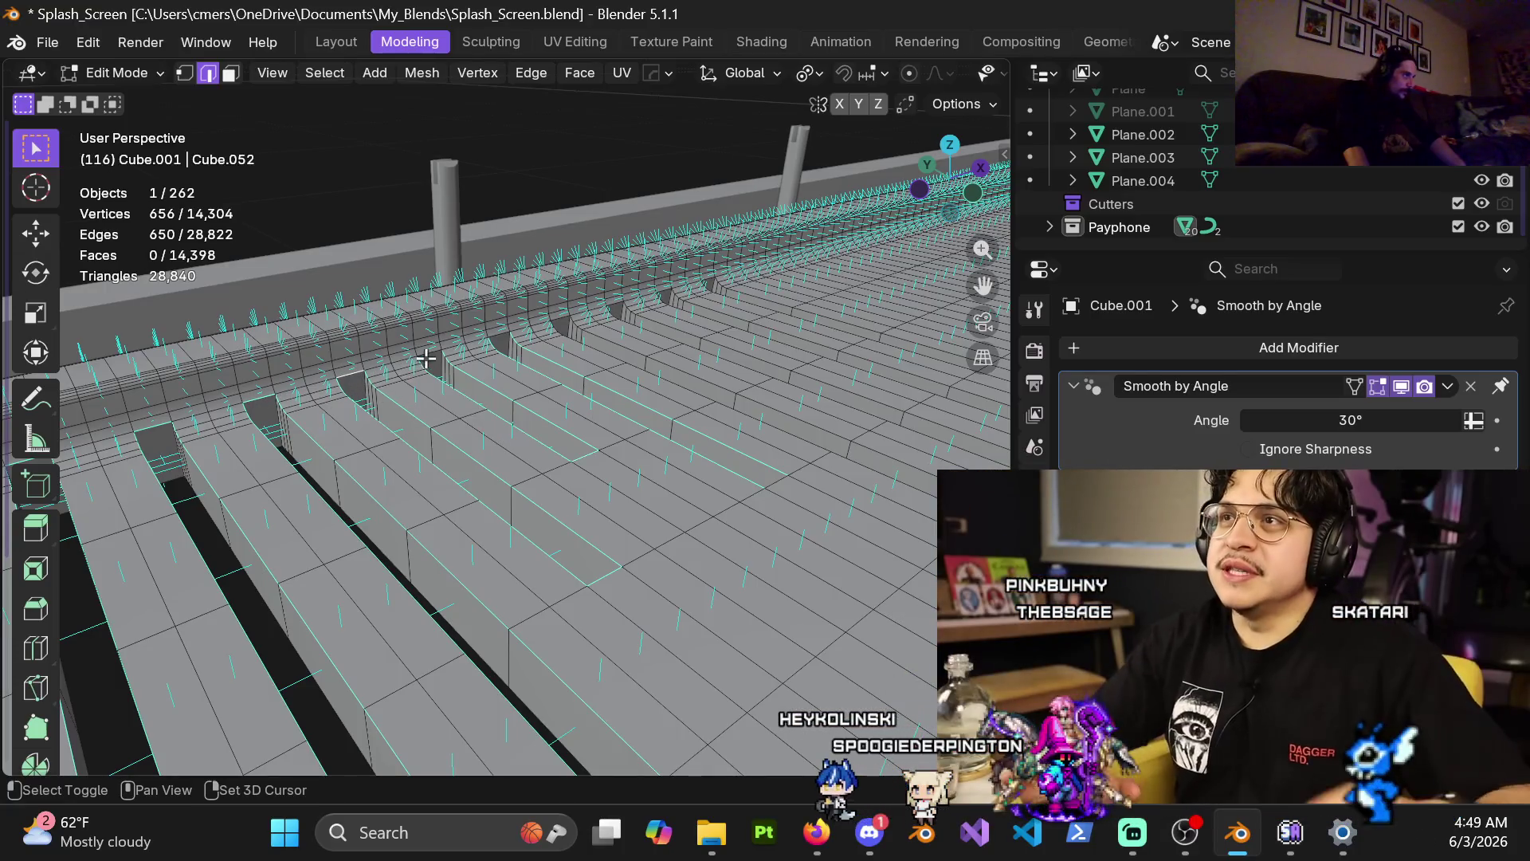
middle_drag(431, 355, 406, 432)
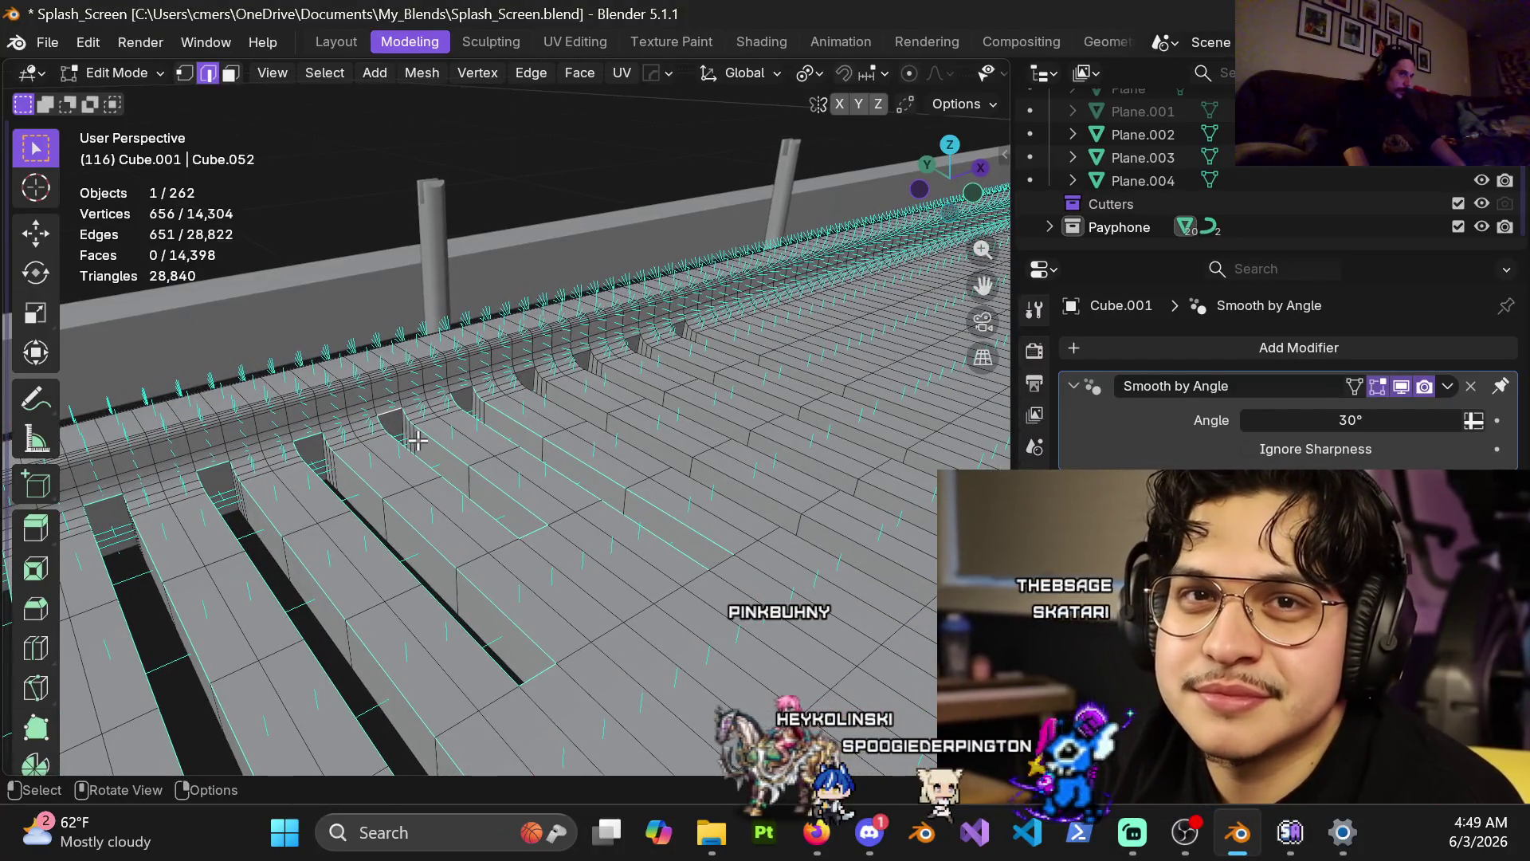
middle_drag(418, 456, 370, 387)
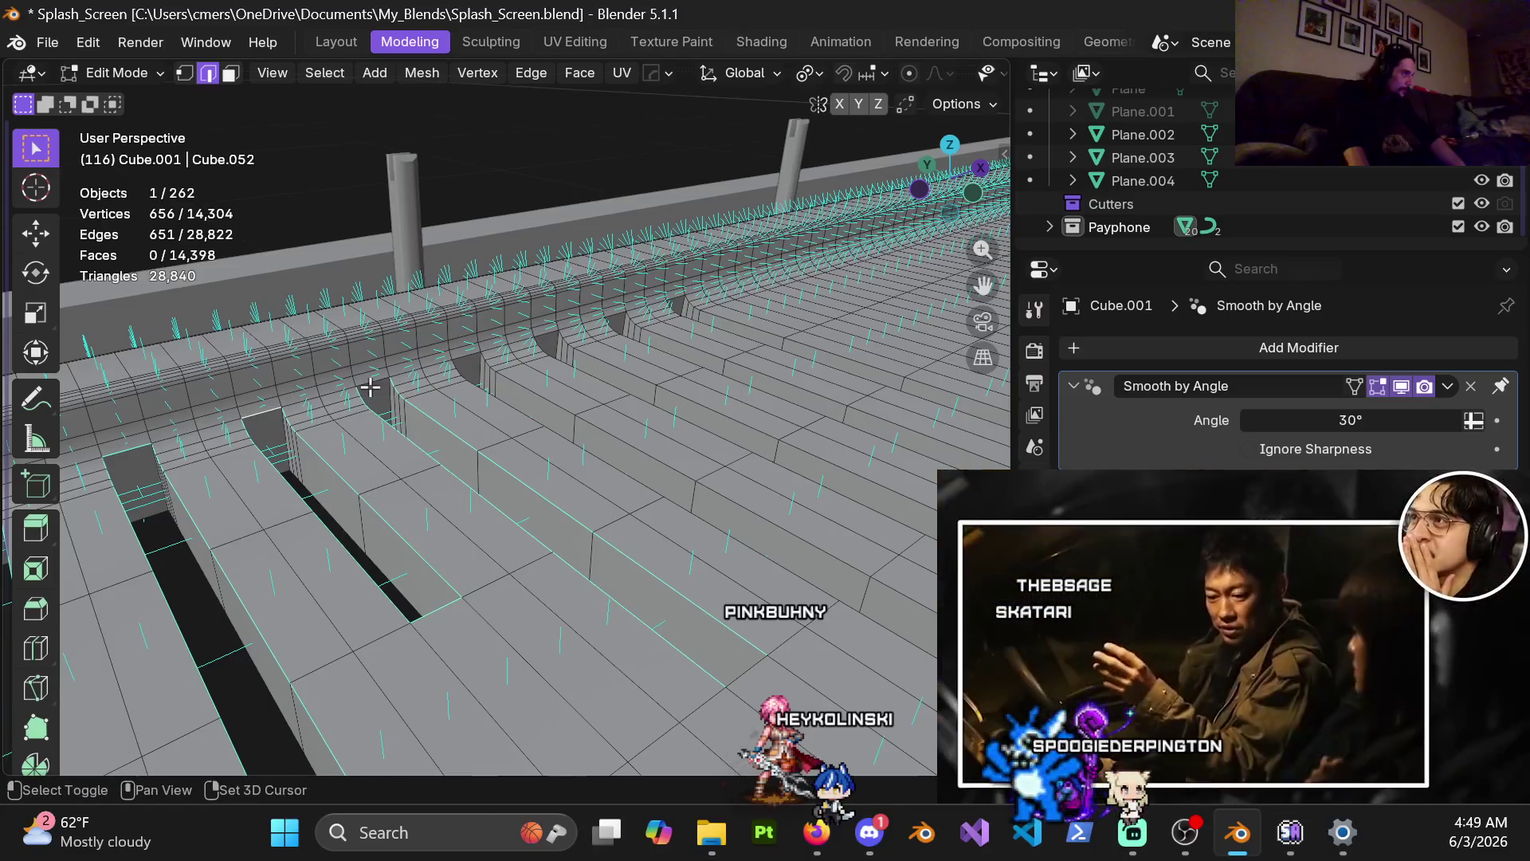
Add more slot-rim edge loops along the slots, deselecting one unwanted loop.
alt+shift+click(494, 400)
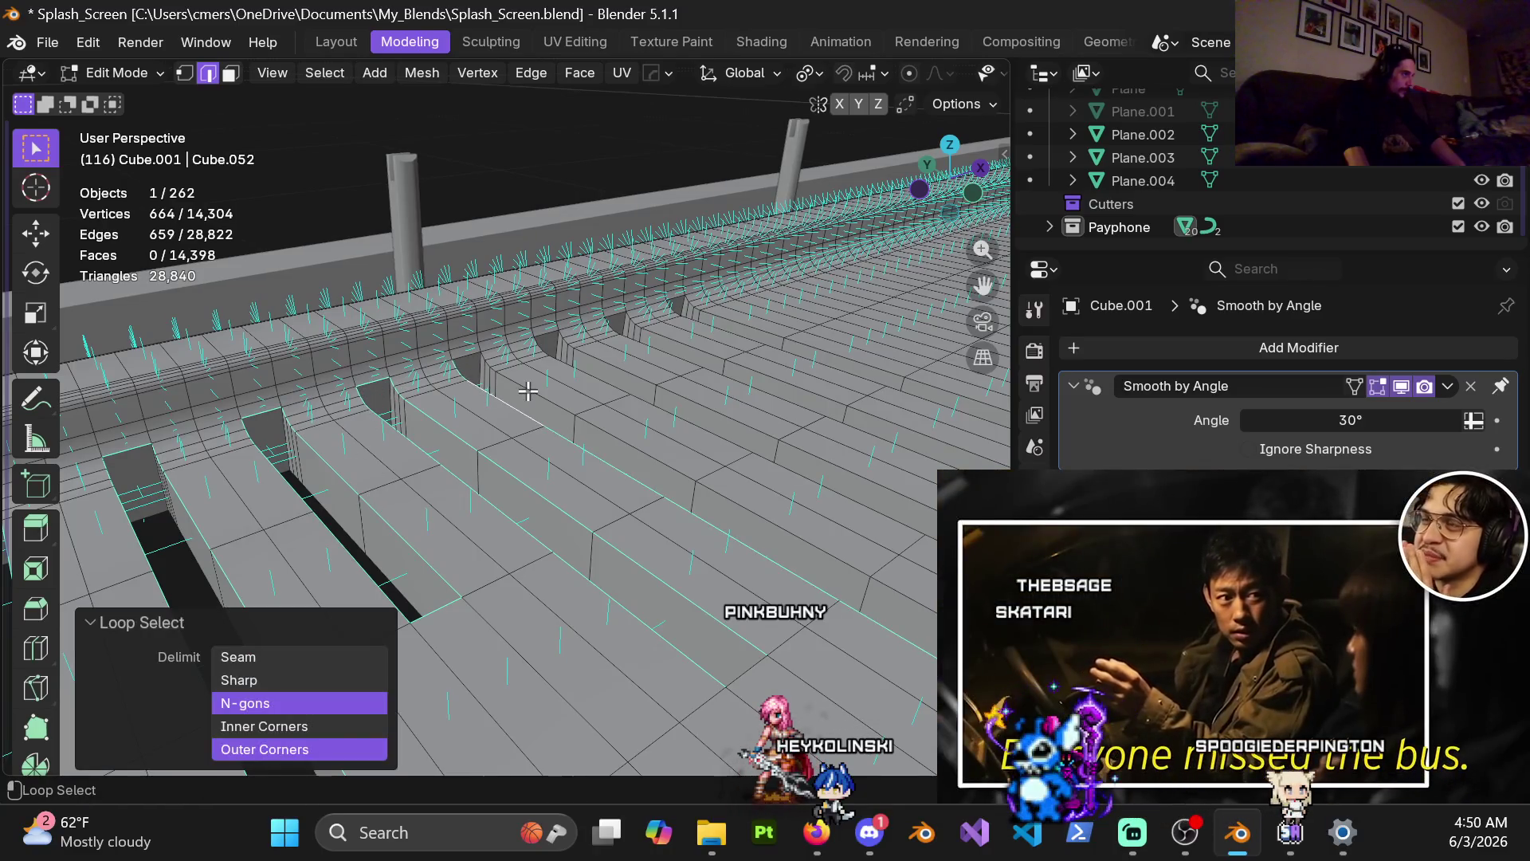
alt+shift+click(574, 366)
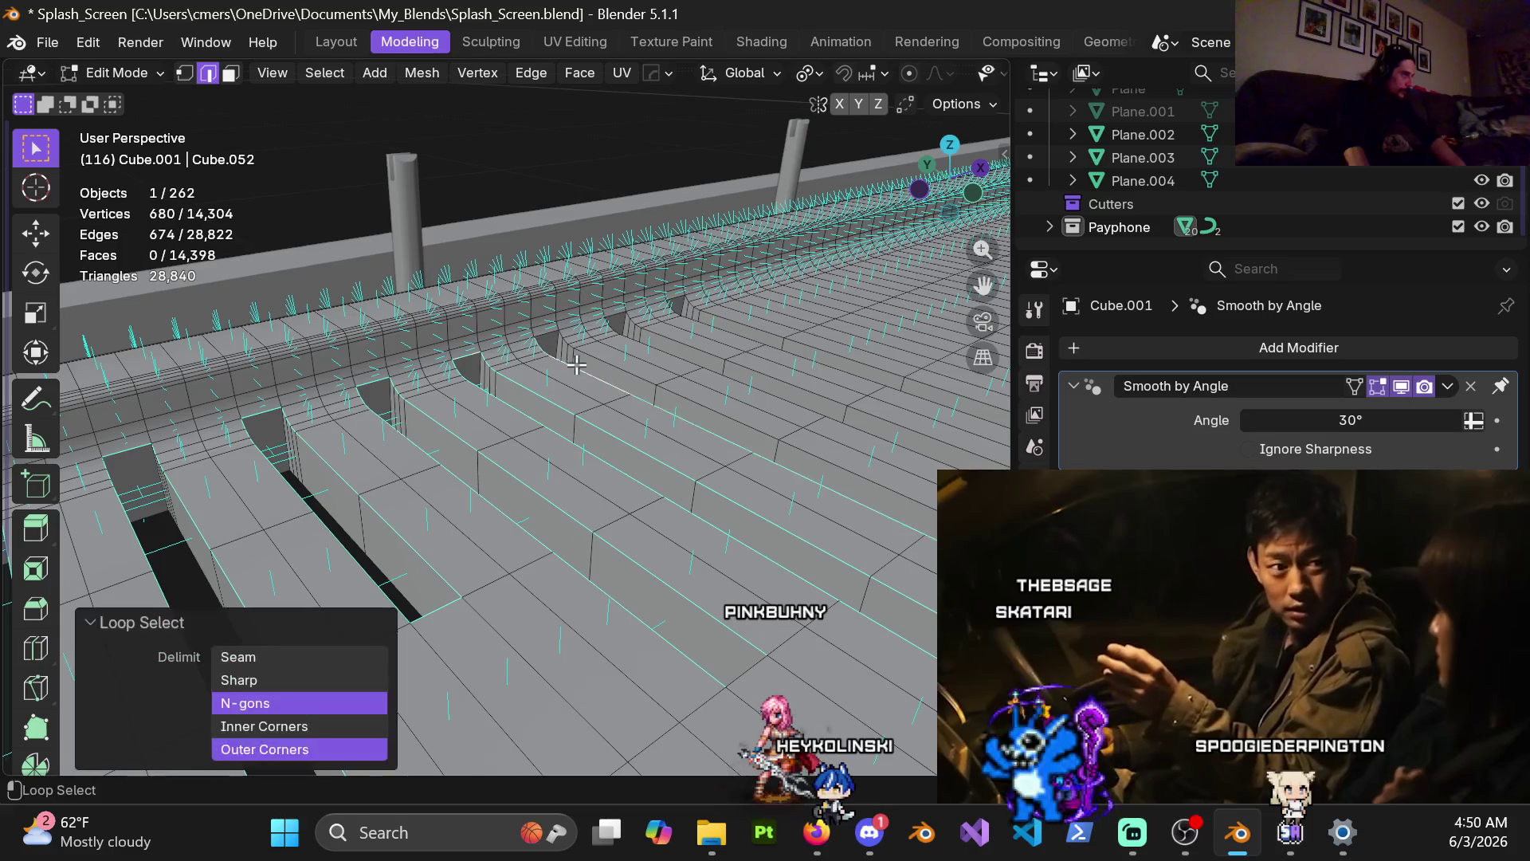
mouse_move(713, 472)
middle_down()
mouse_move(461, 451)
mouse_move(549, 561)
middle_up()
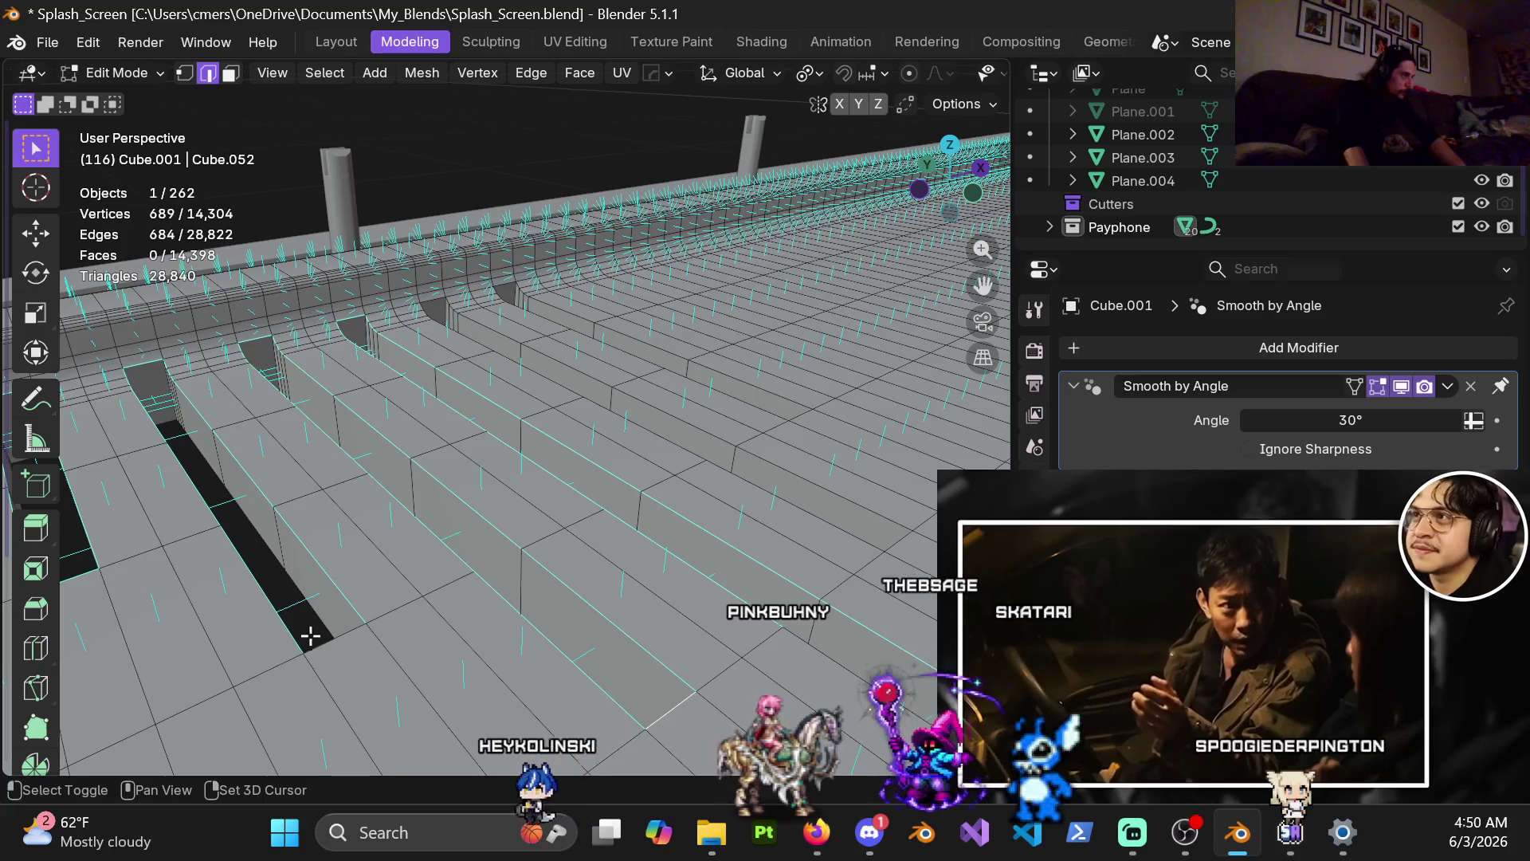
middle_drag(319, 638, 555, 624)
scroll(564, 616, up, 3)
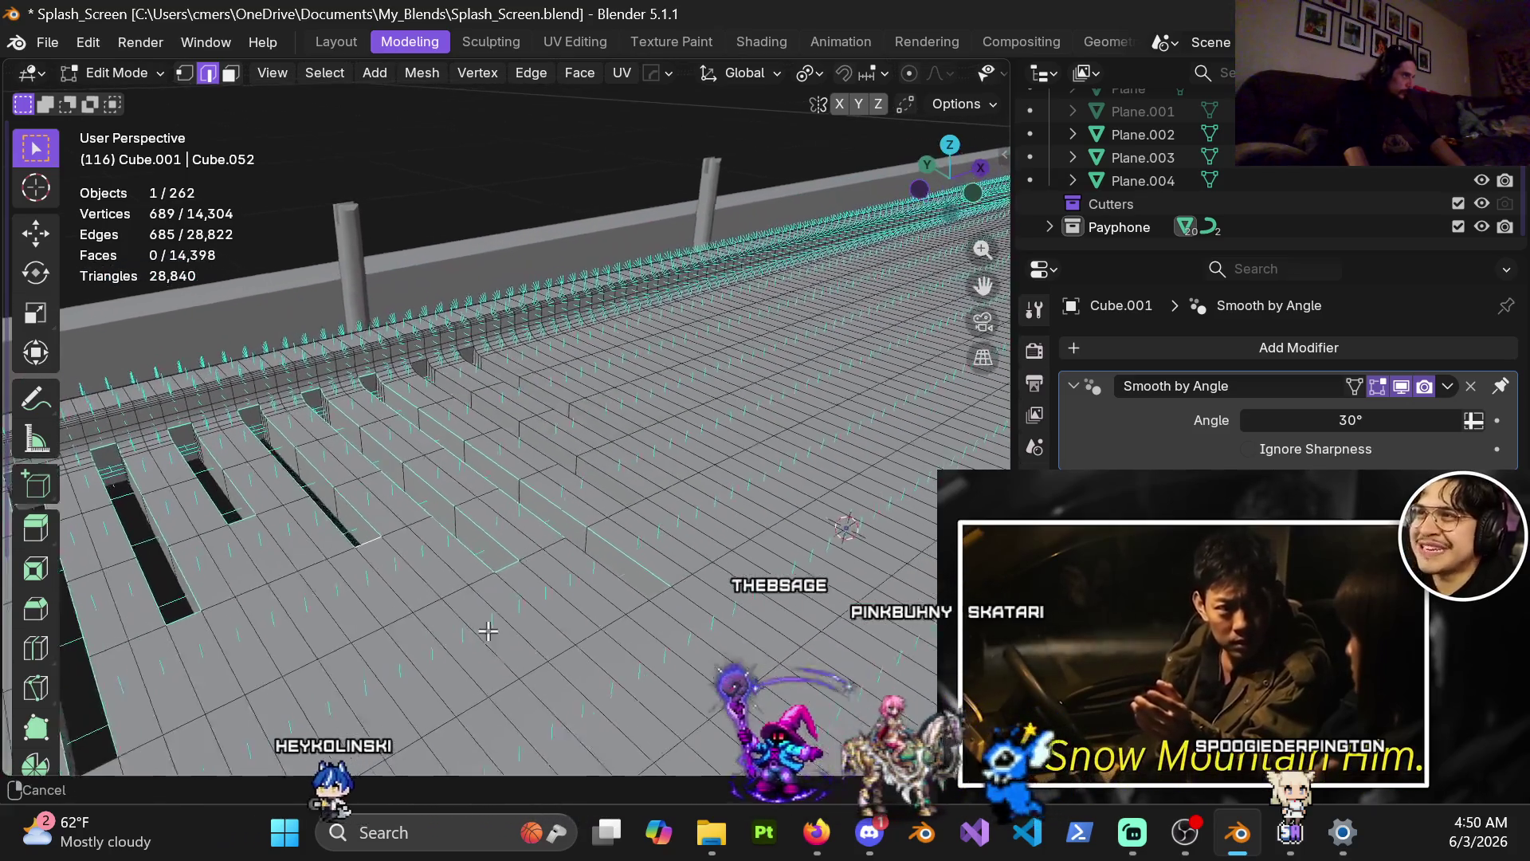
mouse_move(552, 690)
middle_down()
mouse_move(518, 679)
mouse_move(475, 567)
mouse_move(433, 563)
mouse_move(352, 308)
mouse_move(406, 431)
middle_up()
shift+click(335, 291)
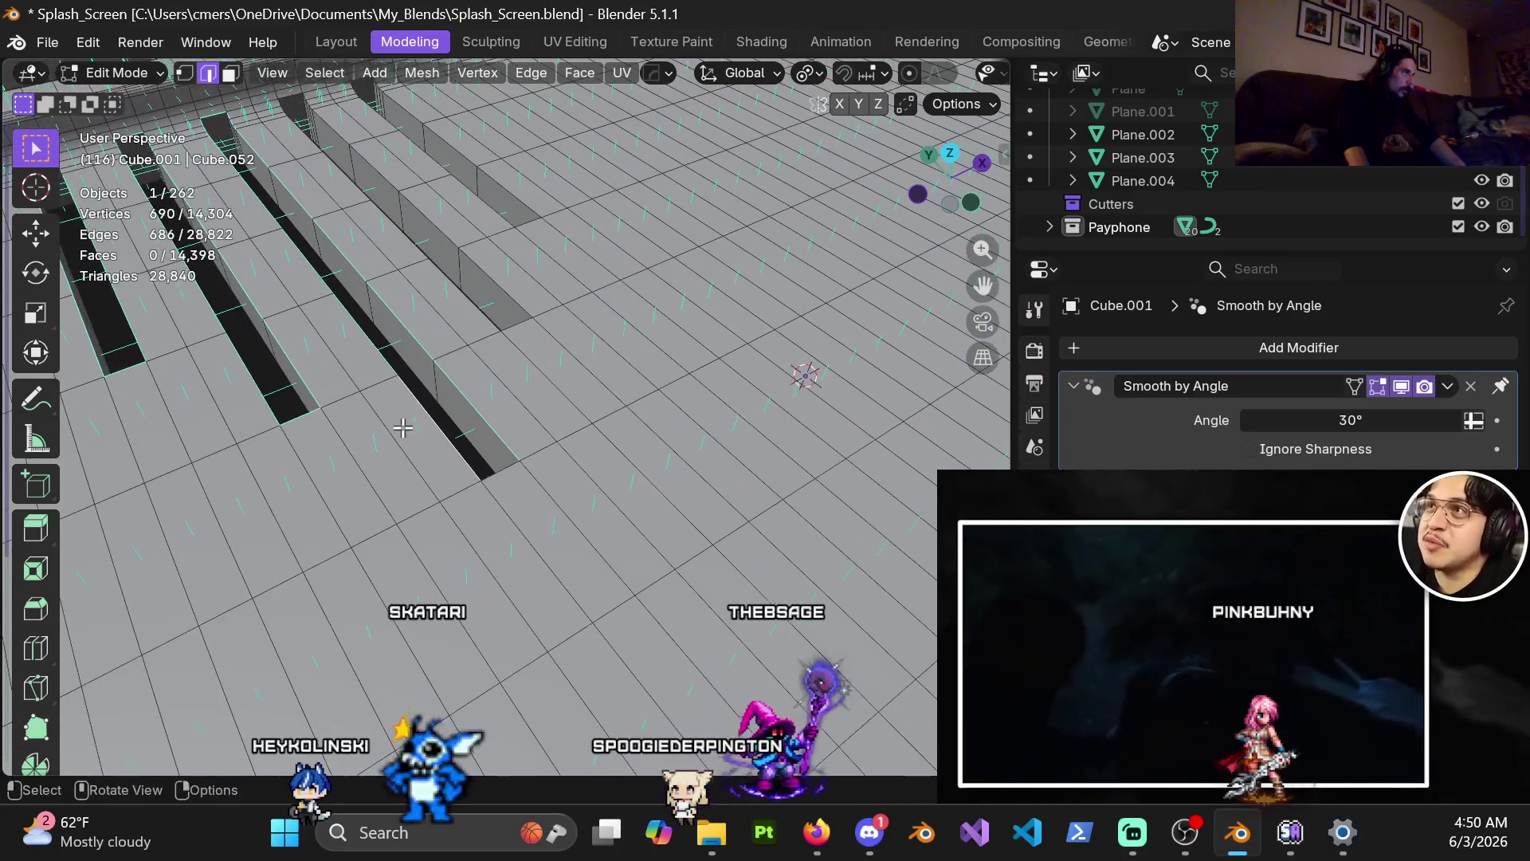
alt+shift+click(413, 414)
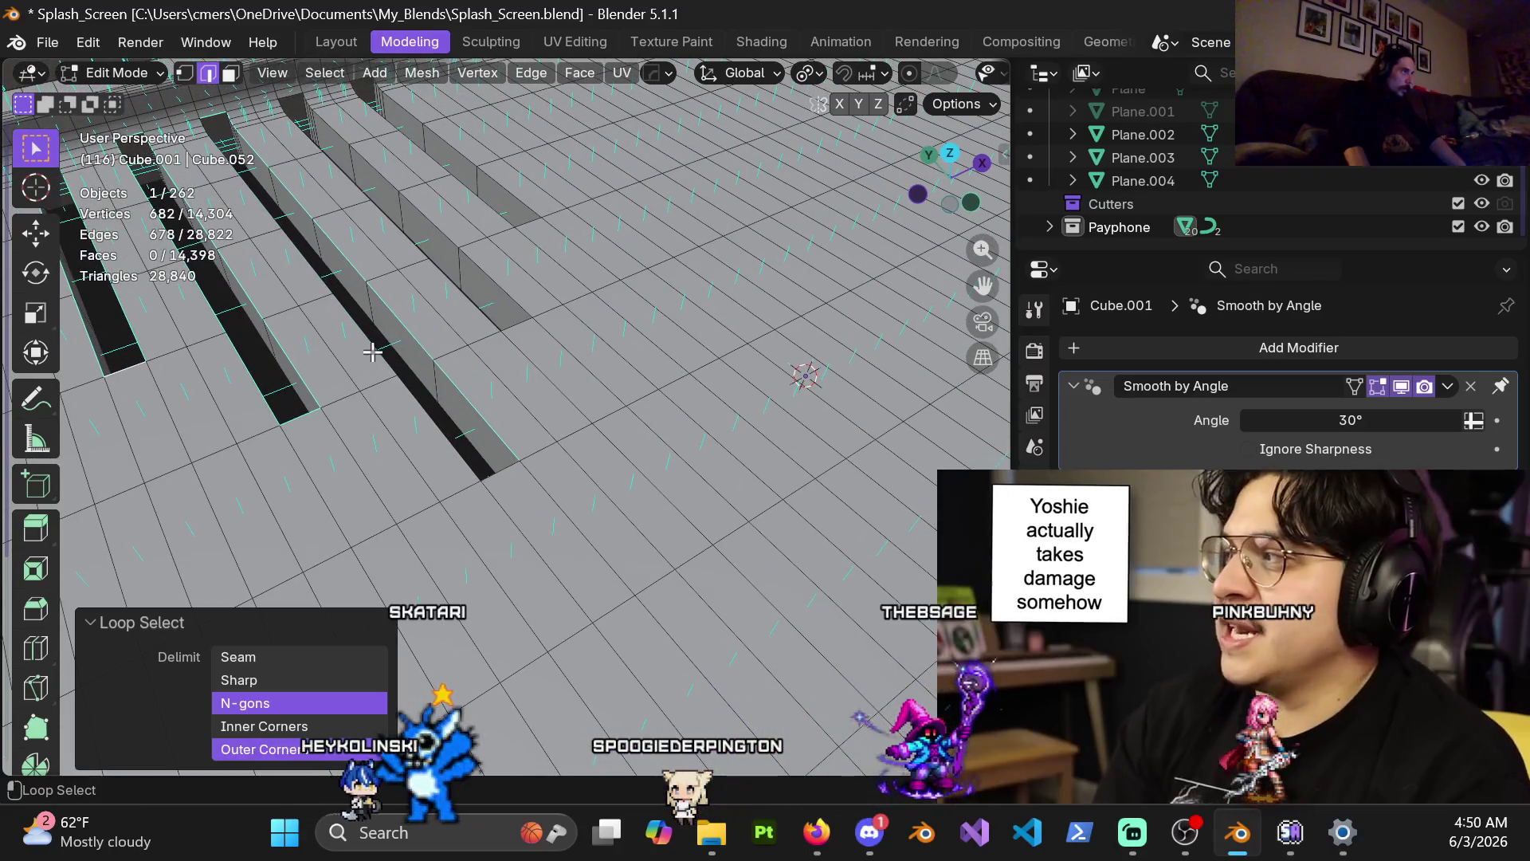
alt+shift+click(353, 300)
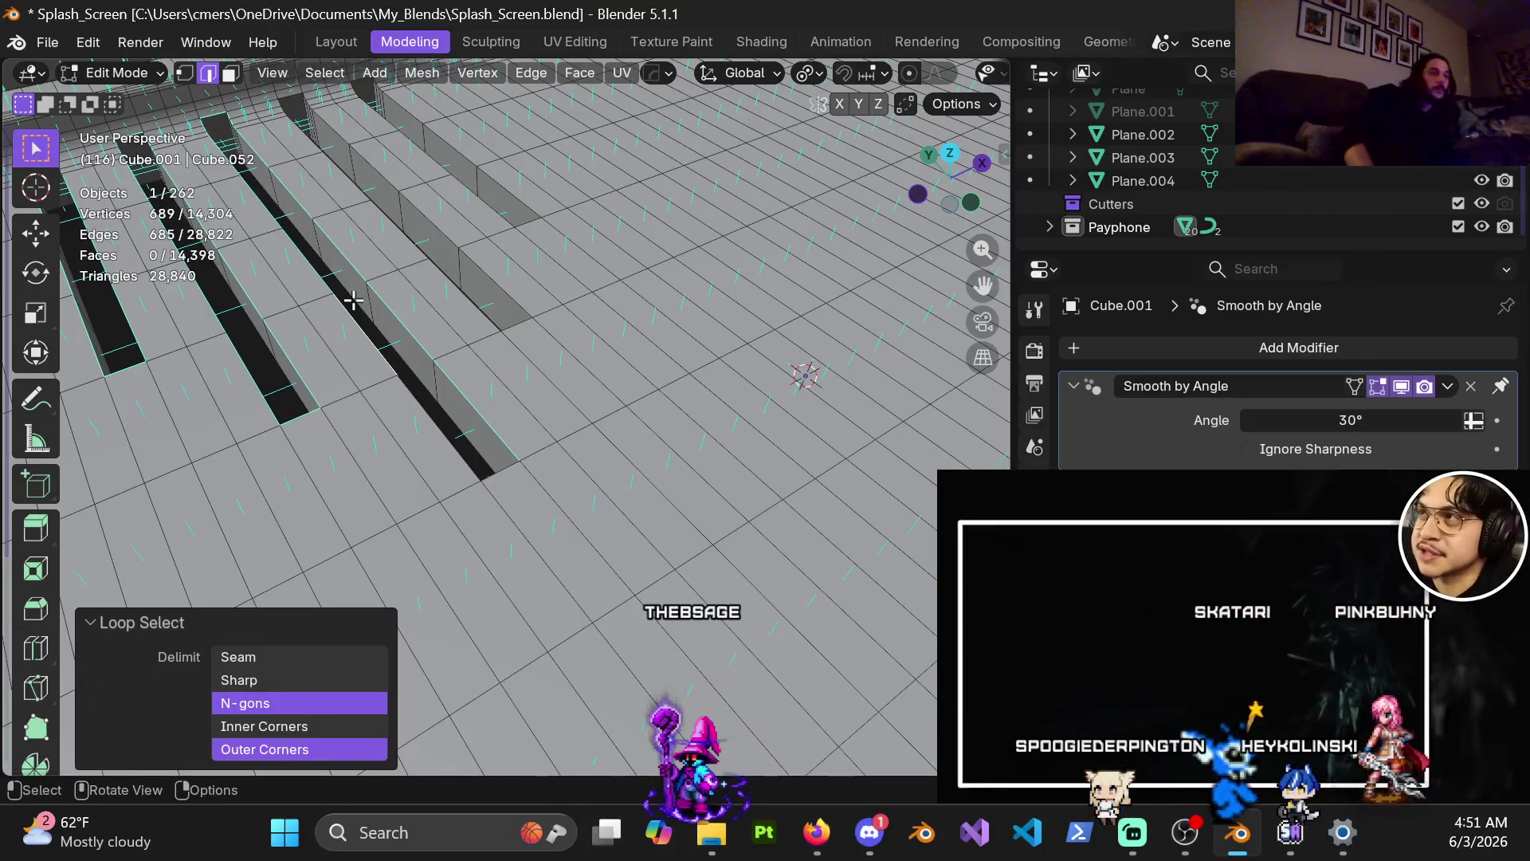
Select a single edge at the end of a slot.
mouse_move(1193, 766)
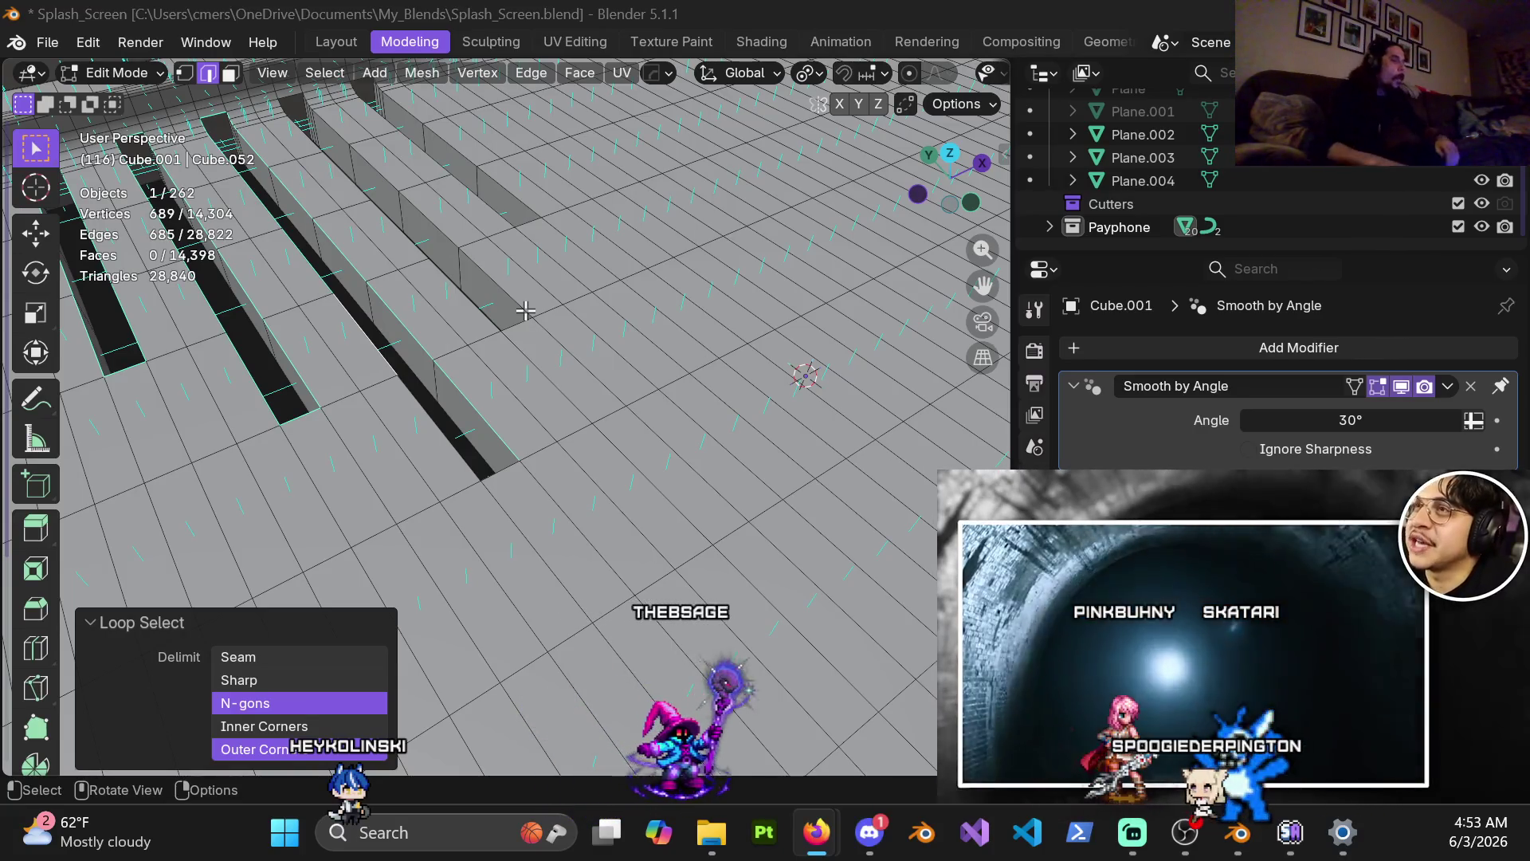
click(561, 419)
Fill the open gap at the slot's edge with a face, then select a face strip along a slot.
mouse_move(561, 419)
middle_down()
mouse_move(451, 414)
mouse_move(438, 434)
mouse_move(457, 393)
mouse_move(404, 330)
mouse_move(505, 468)
mouse_move(768, 518)
middle_up()
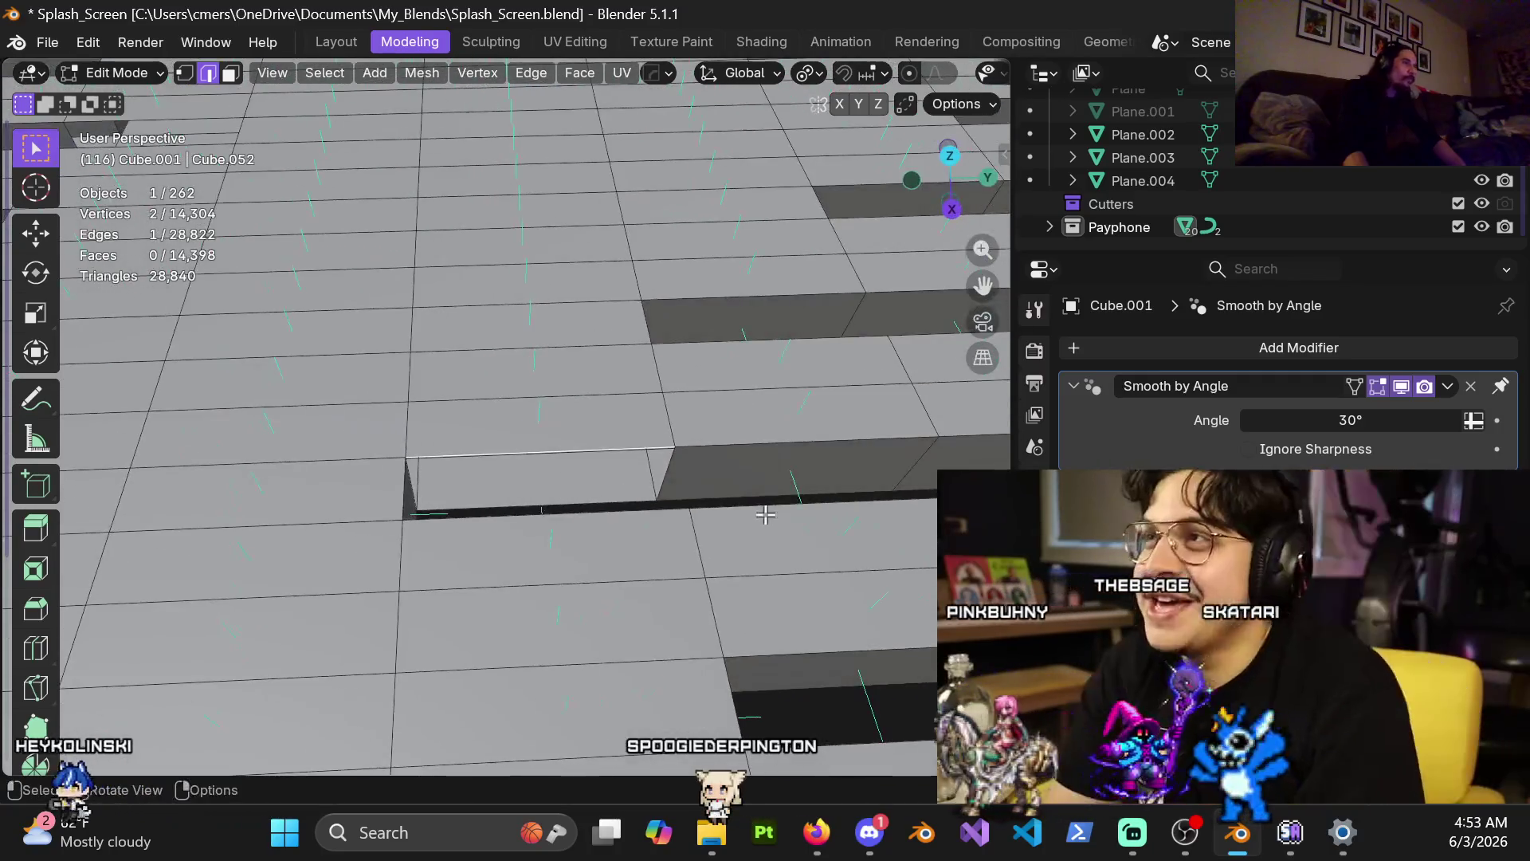
key(f)
mouse_move(693, 480)
middle_down()
mouse_move(564, 425)
mouse_move(501, 478)
mouse_move(519, 557)
mouse_move(432, 563)
middle_up()
key(3)
alt+click(479, 471)
mouse_move(552, 449)
middle_down()
mouse_move(659, 427)
mouse_move(502, 458)
middle_up()
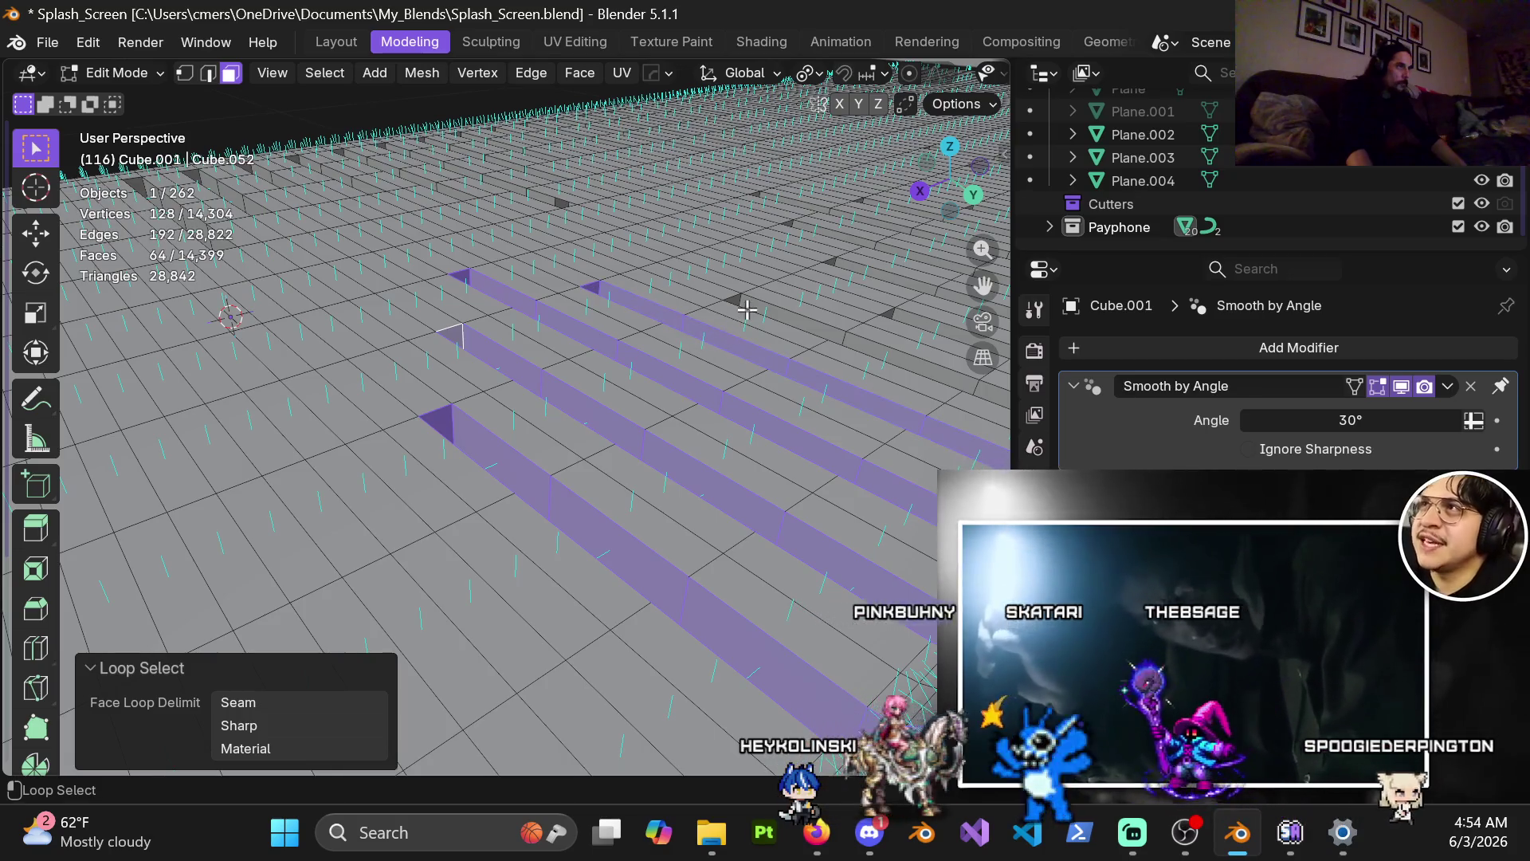
Orbit so the selected face strips run away from the camera and open the Select menu.
mouse_move(793, 407)
middle_down()
mouse_move(529, 369)
mouse_move(390, 427)
mouse_move(369, 404)
mouse_move(232, 447)
mouse_move(468, 414)
mouse_move(519, 475)
mouse_move(597, 459)
mouse_move(625, 396)
mouse_move(585, 431)
mouse_move(513, 345)
middle_up()
mouse_move(531, 414)
middle_down()
mouse_move(587, 369)
mouse_move(659, 407)
mouse_move(797, 383)
middle_up()
click(339, 74)
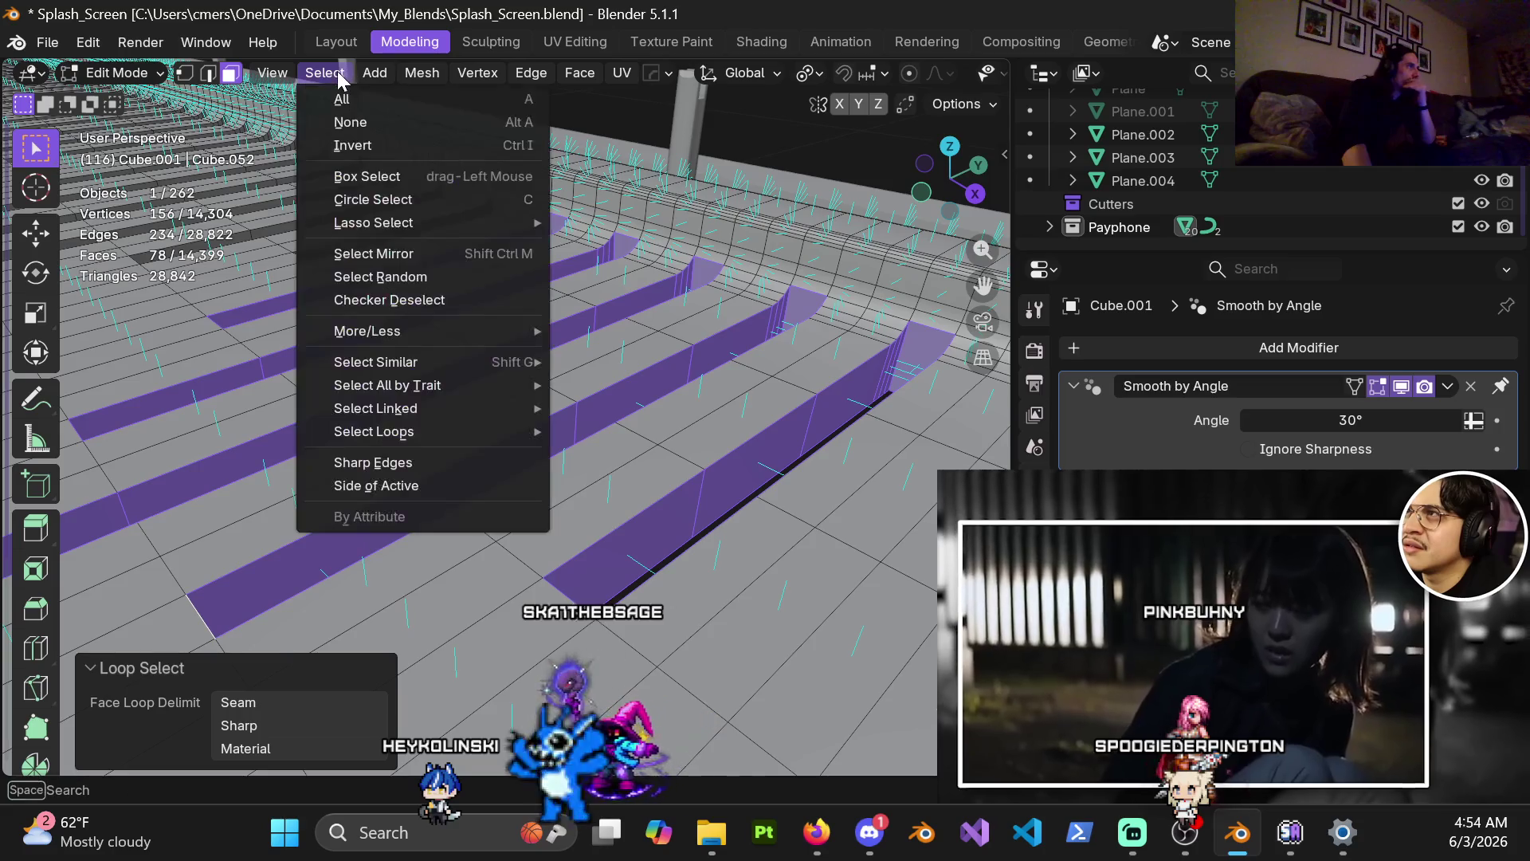
Select the boundary loops of the chosen face strips via Select Loops > Select Boundary Loop.
mouse_move(363, 330)
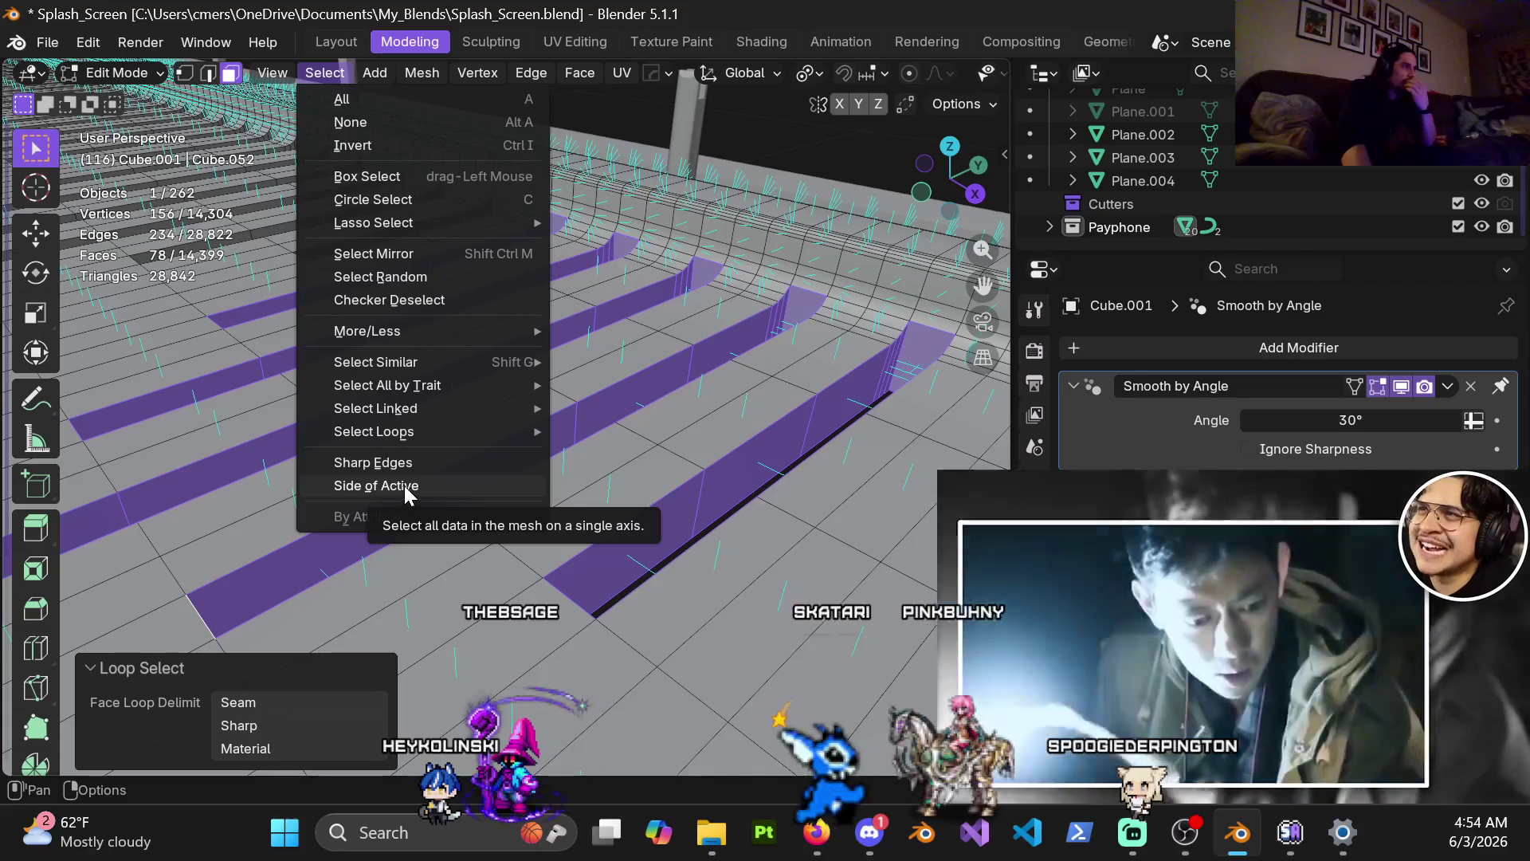
mouse_move(441, 428)
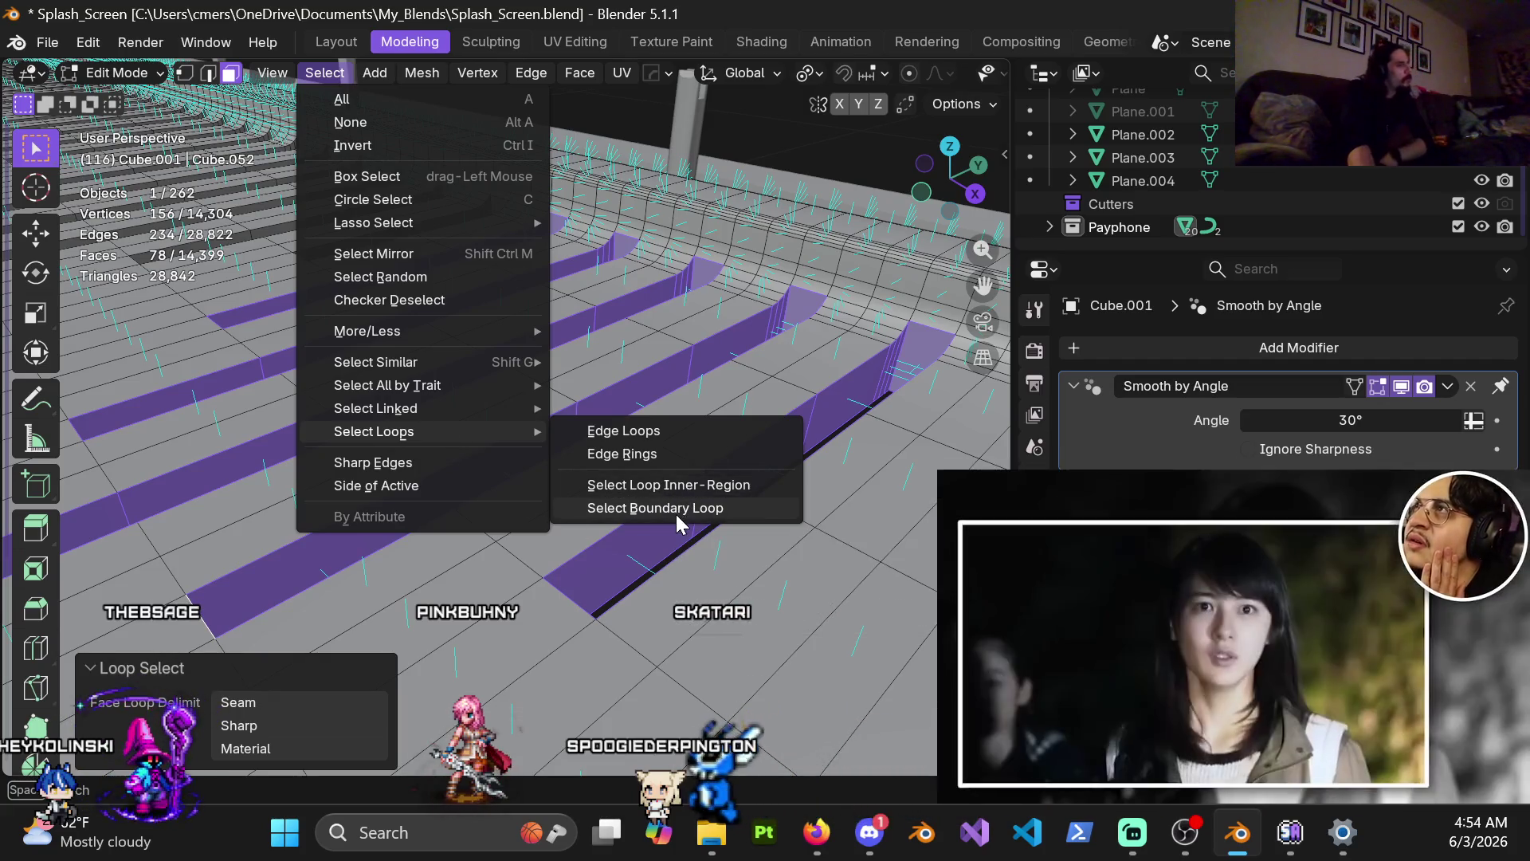
click(676, 510)
mouse_move(676, 515)
middle_down()
mouse_move(516, 497)
mouse_move(545, 625)
mouse_move(430, 454)
mouse_move(404, 342)
mouse_move(601, 601)
mouse_move(570, 510)
mouse_move(615, 517)
mouse_move(606, 589)
mouse_move(558, 550)
mouse_move(505, 536)
mouse_move(545, 524)
mouse_move(571, 568)
middle_up()
key(3)
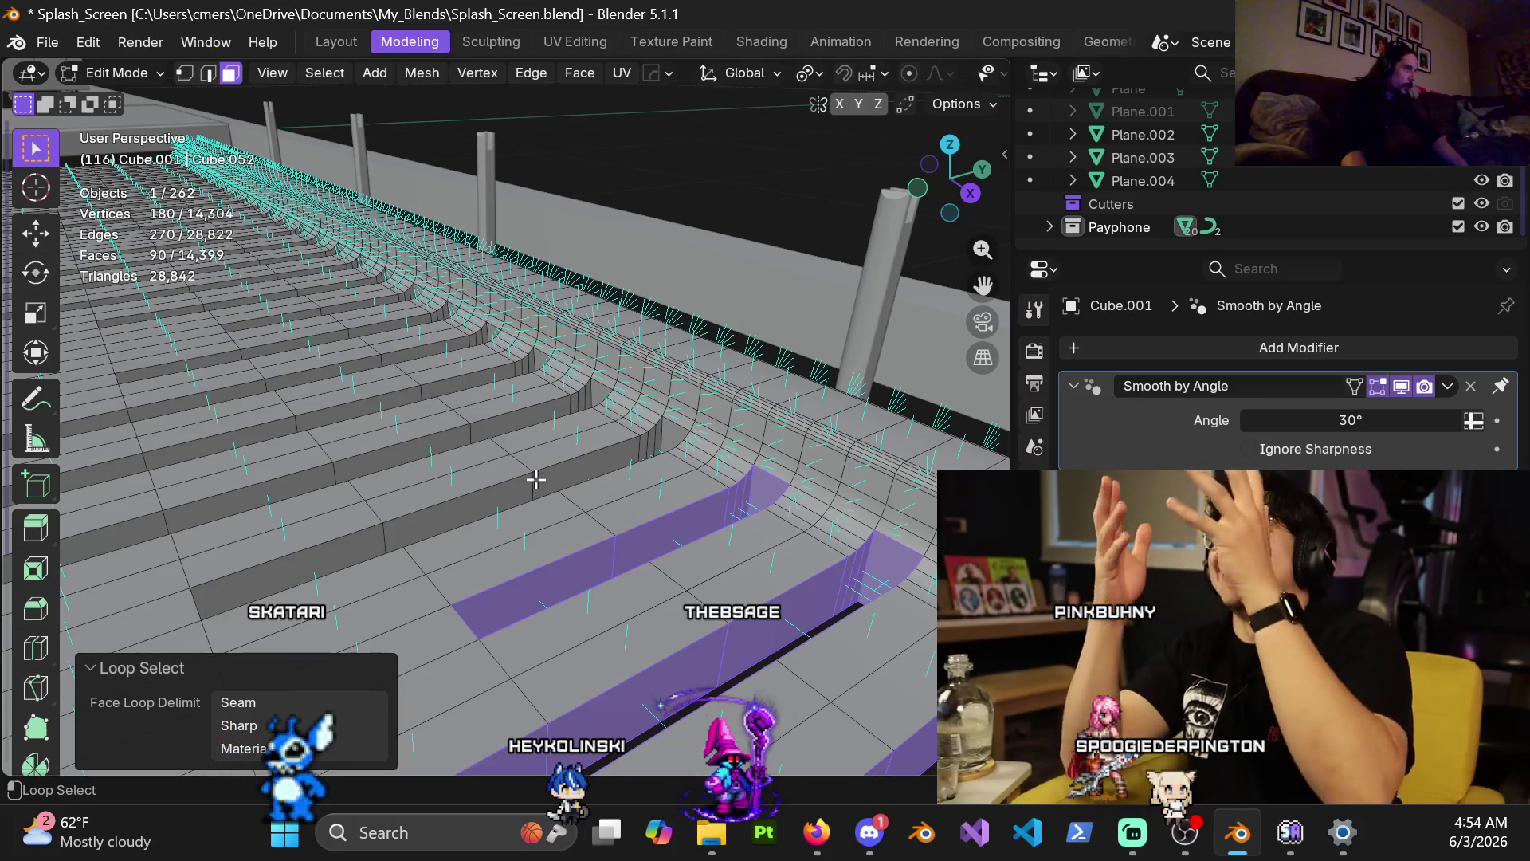
Add a riser strip and several step face strips to the selection, undoing one stray face loop.
alt+shift+click(421, 391)
mouse_move(351, 332)
middle_down()
mouse_move(447, 431)
mouse_move(581, 502)
mouse_move(606, 552)
mouse_move(756, 560)
middle_up()
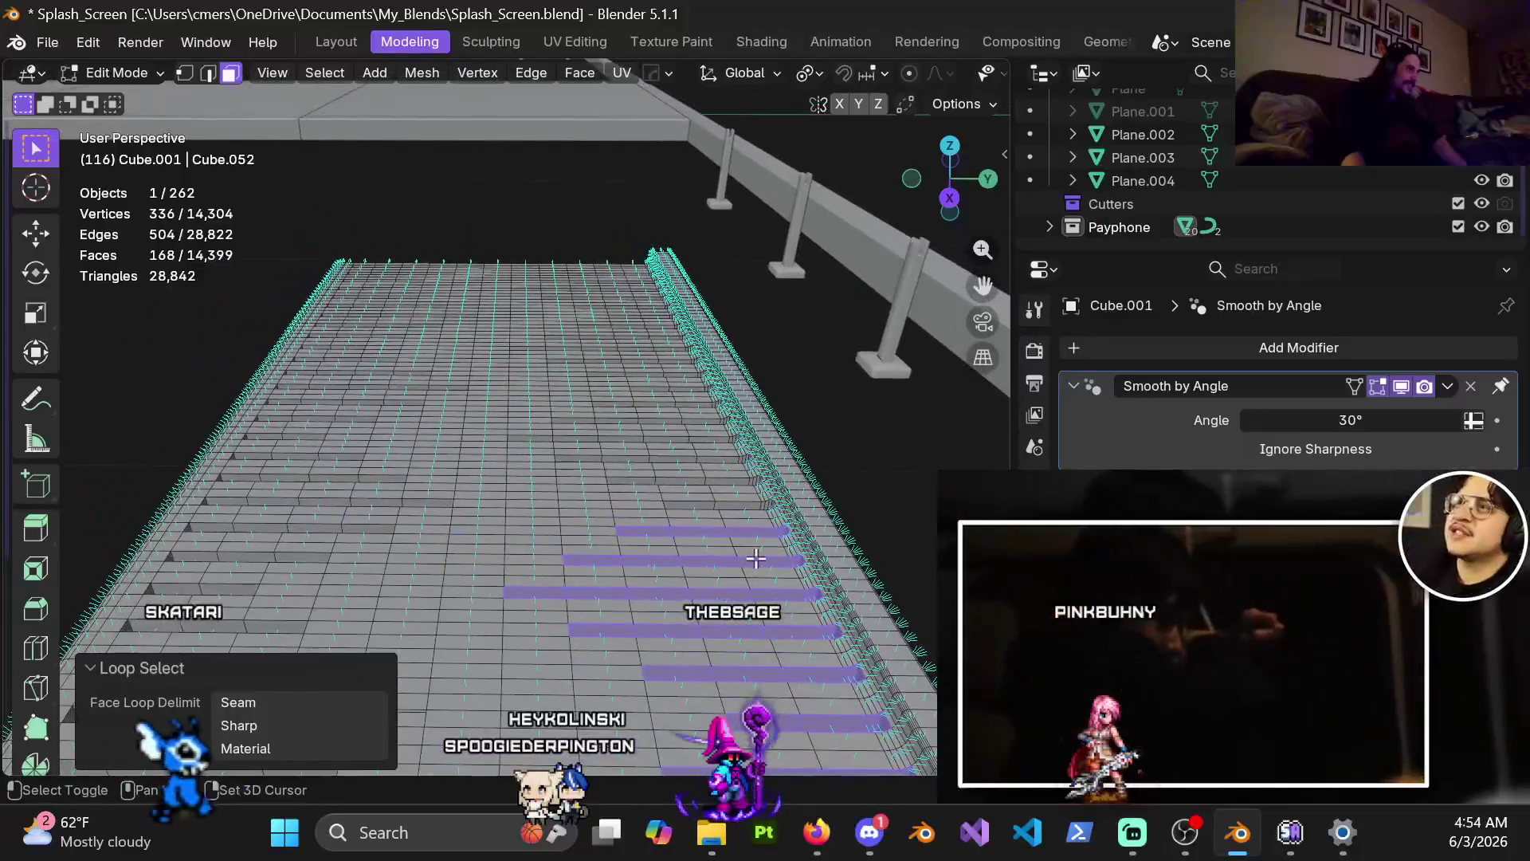
scroll(755, 560, up, 4)
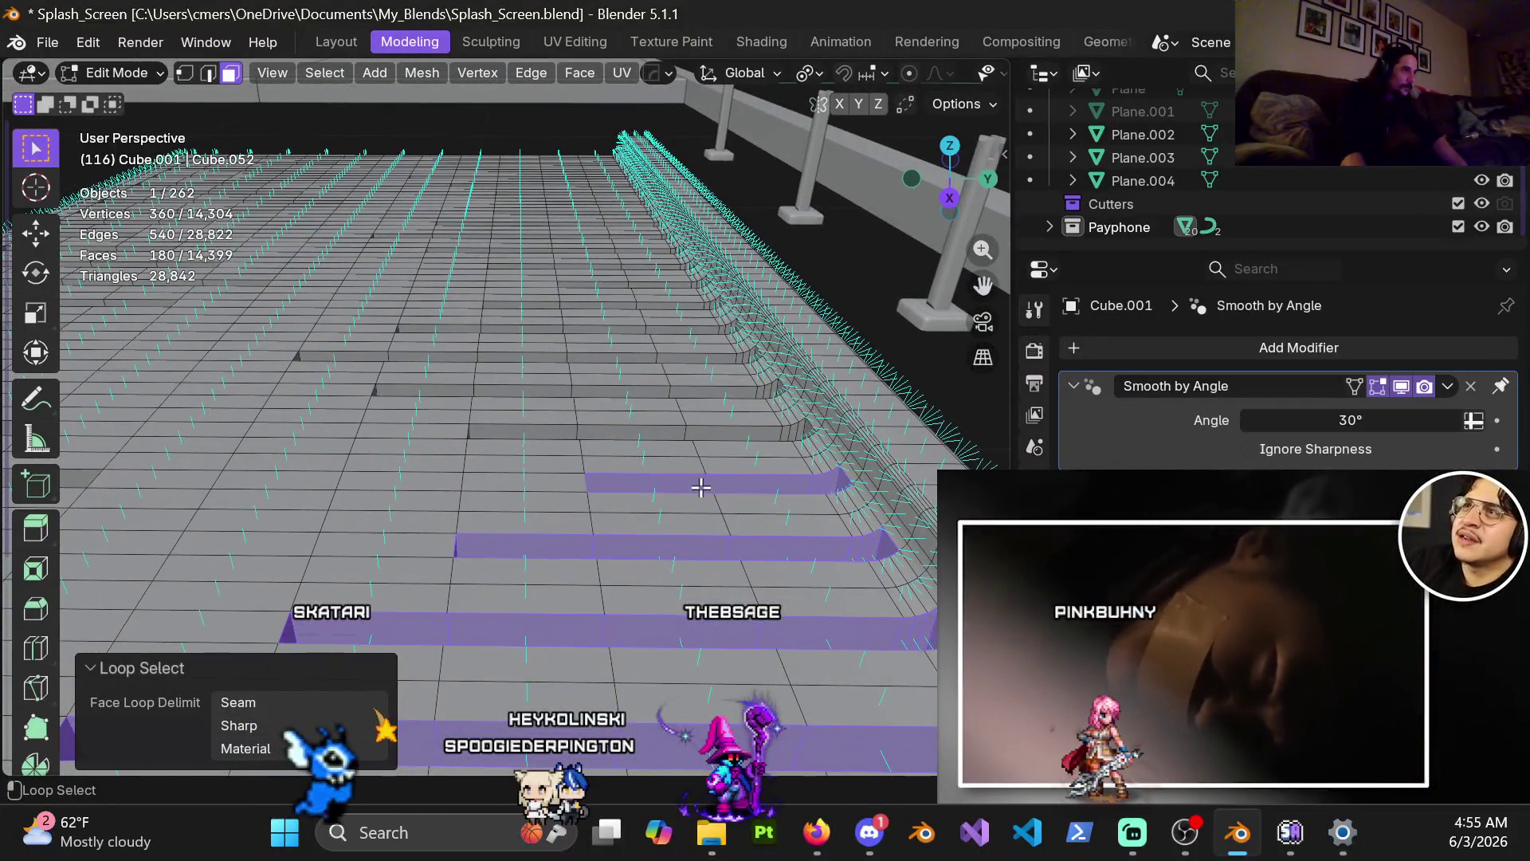
alt+shift+click(682, 431)
alt+shift+click(657, 354)
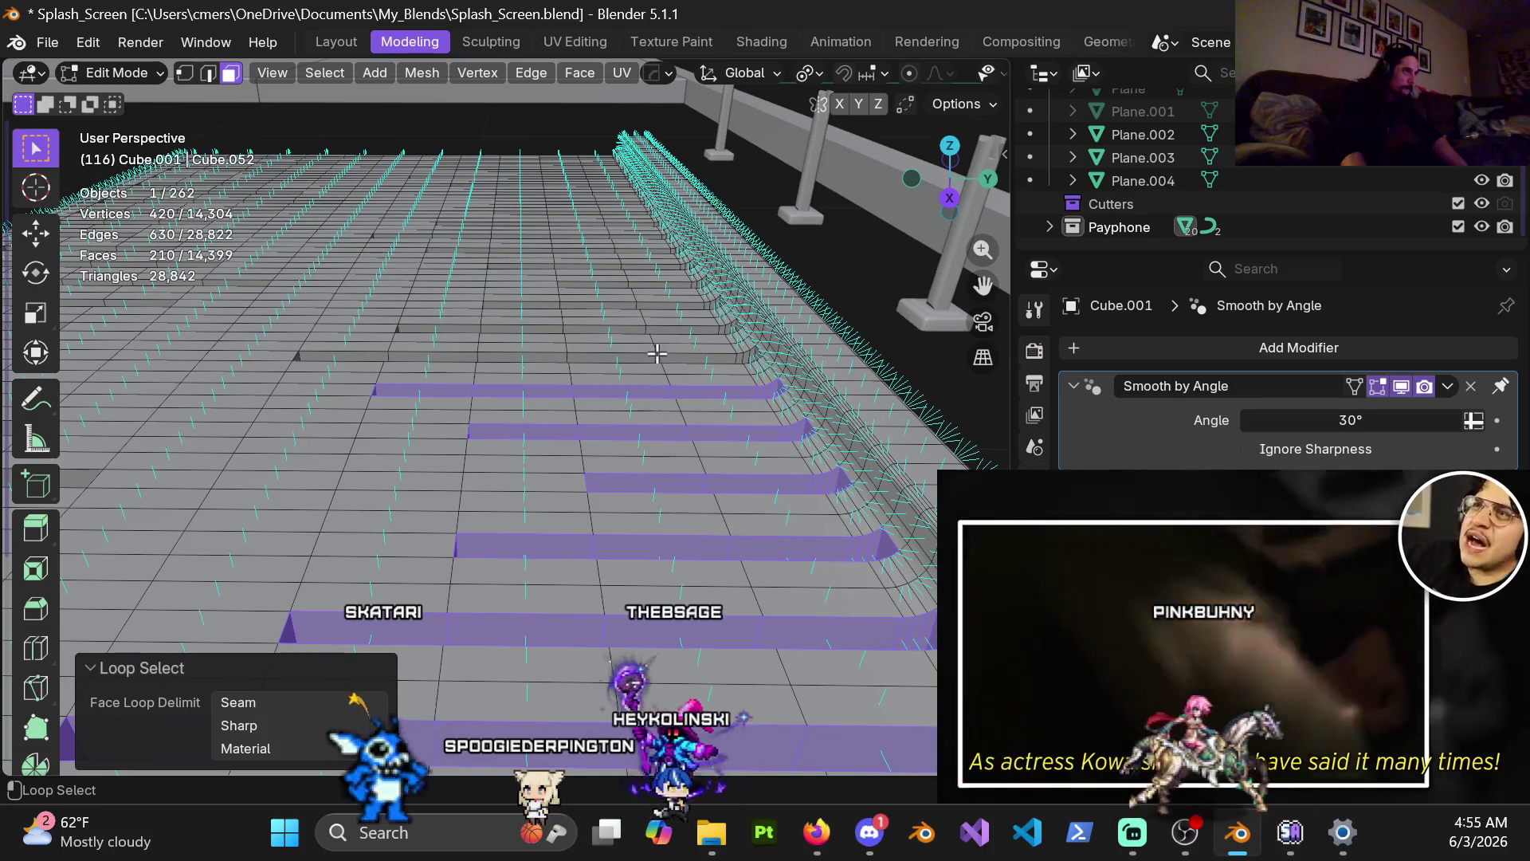
shift+middle_drag(657, 357, 675, 495)
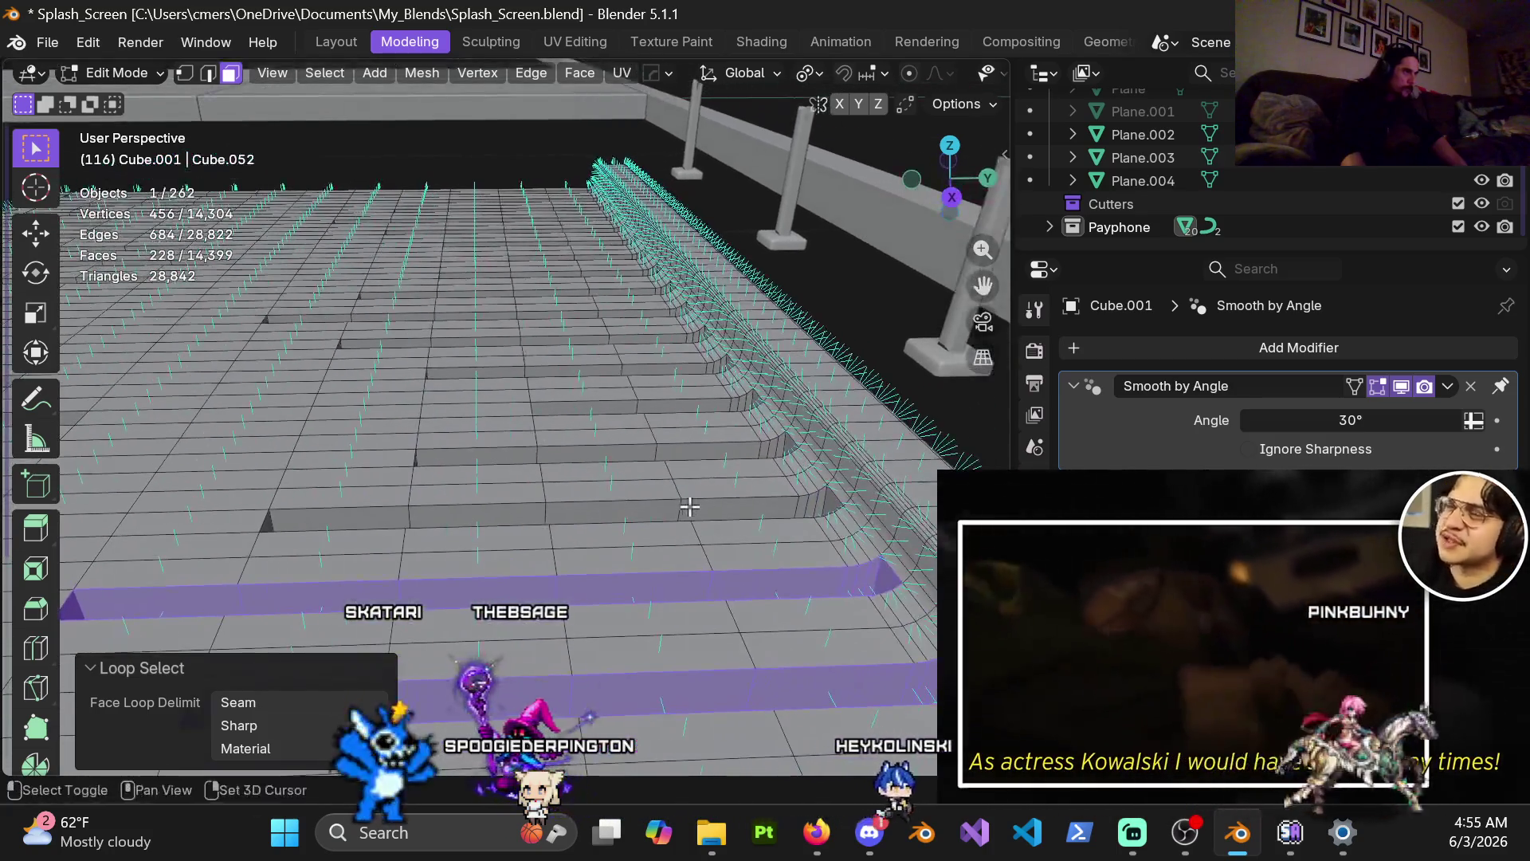
alt+shift+click(675, 495)
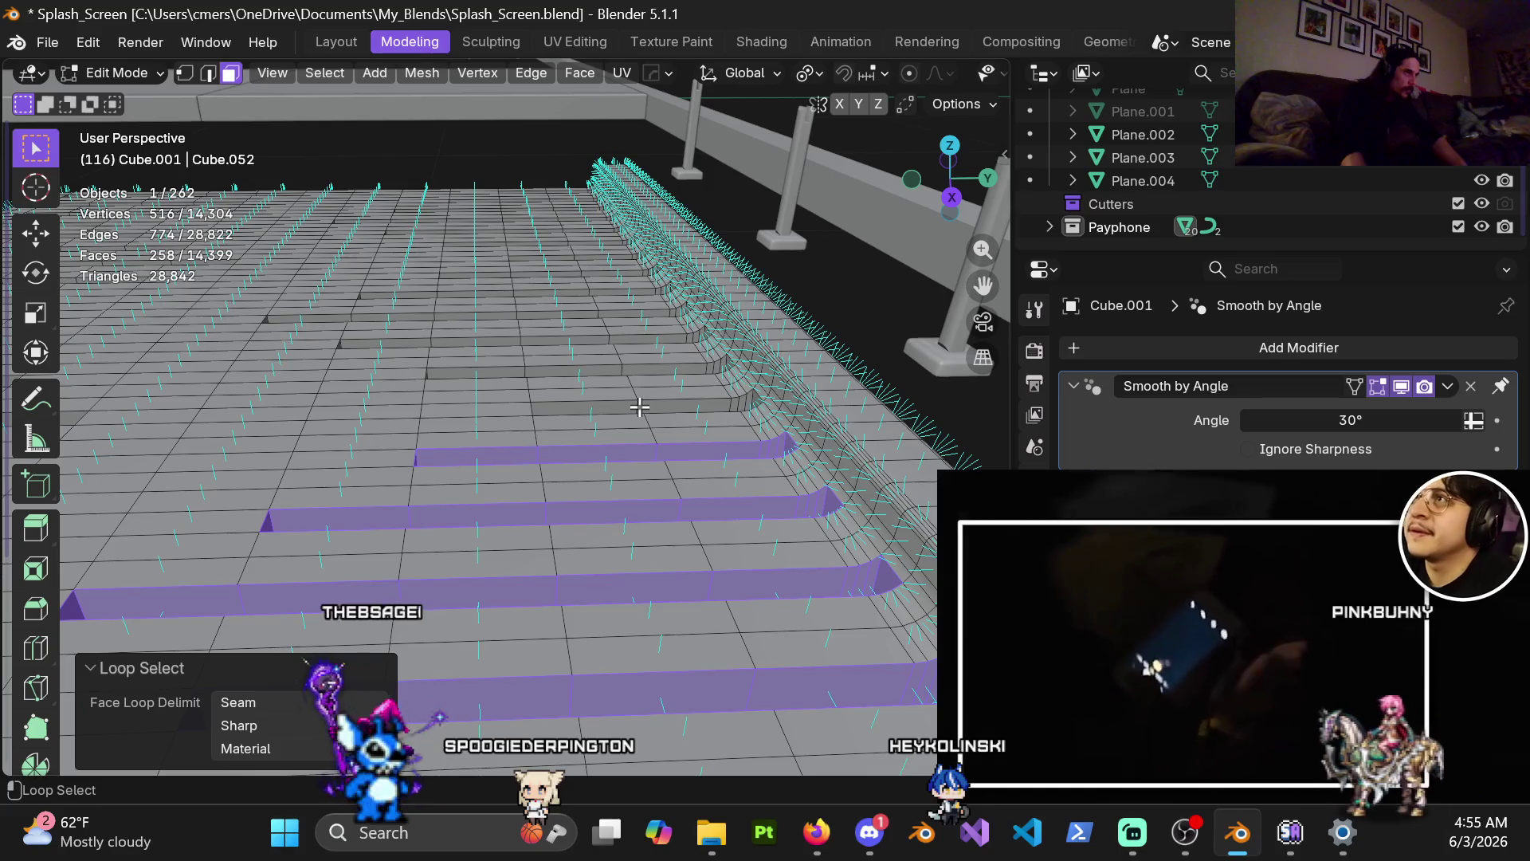
alt+shift+click(620, 368)
mouse_move(608, 338)
shift+middle_down()
mouse_move(619, 454)
mouse_move(660, 534)
mouse_move(710, 519)
shift+middle_up()
alt+shift+click(706, 513)
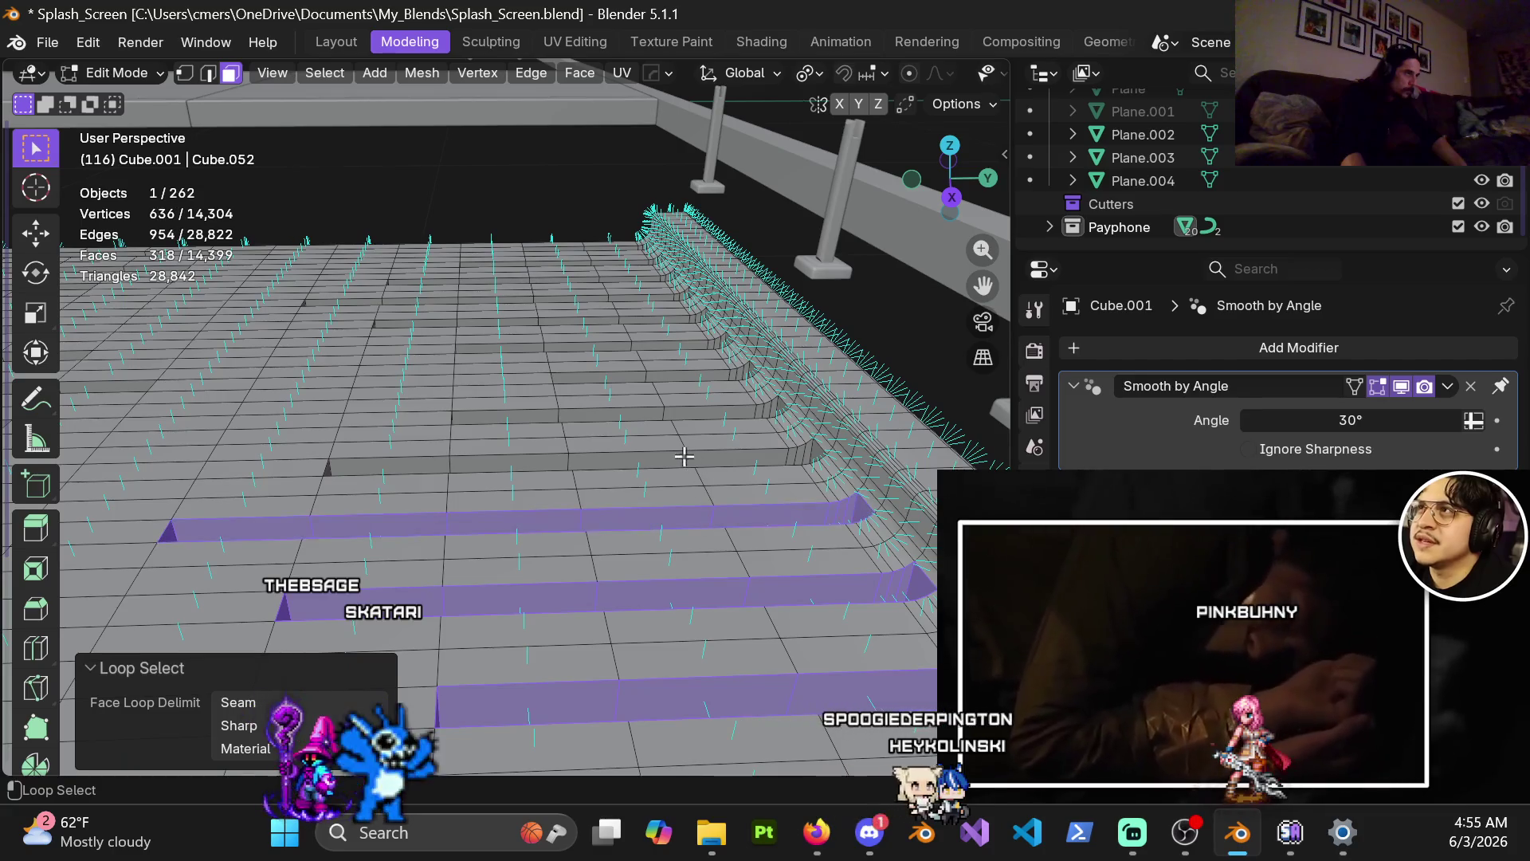
key(ctrl+z)
Add several more step strips down the steps, including one along the lower step.
alt+shift+click(667, 418)
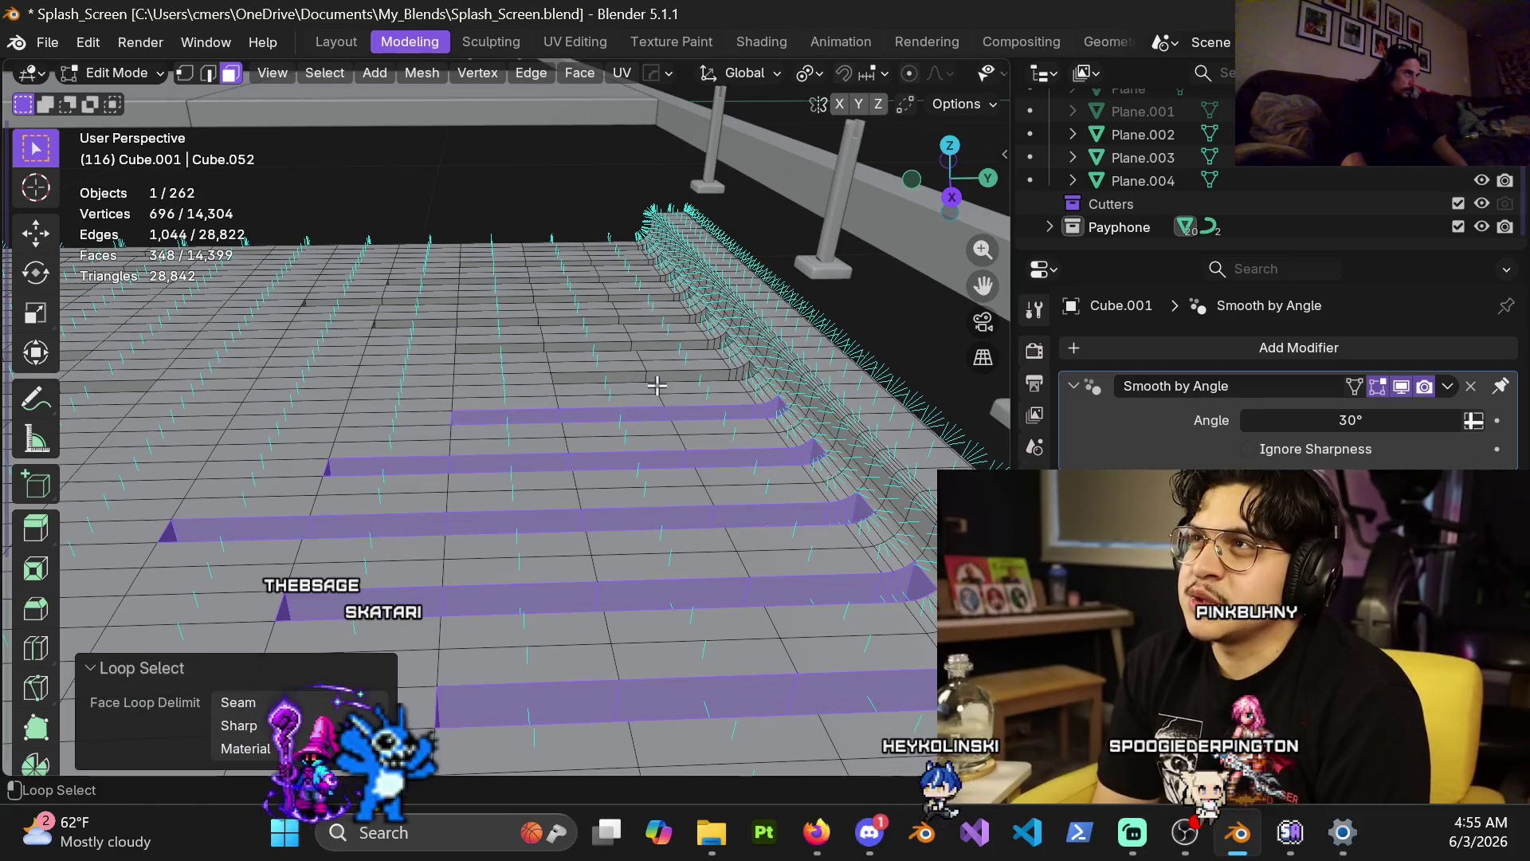
alt+shift+click(646, 371)
mouse_move(646, 371)
shift+middle_down()
mouse_move(643, 530)
mouse_move(696, 549)
shift+middle_up()
alt+shift+click(662, 475)
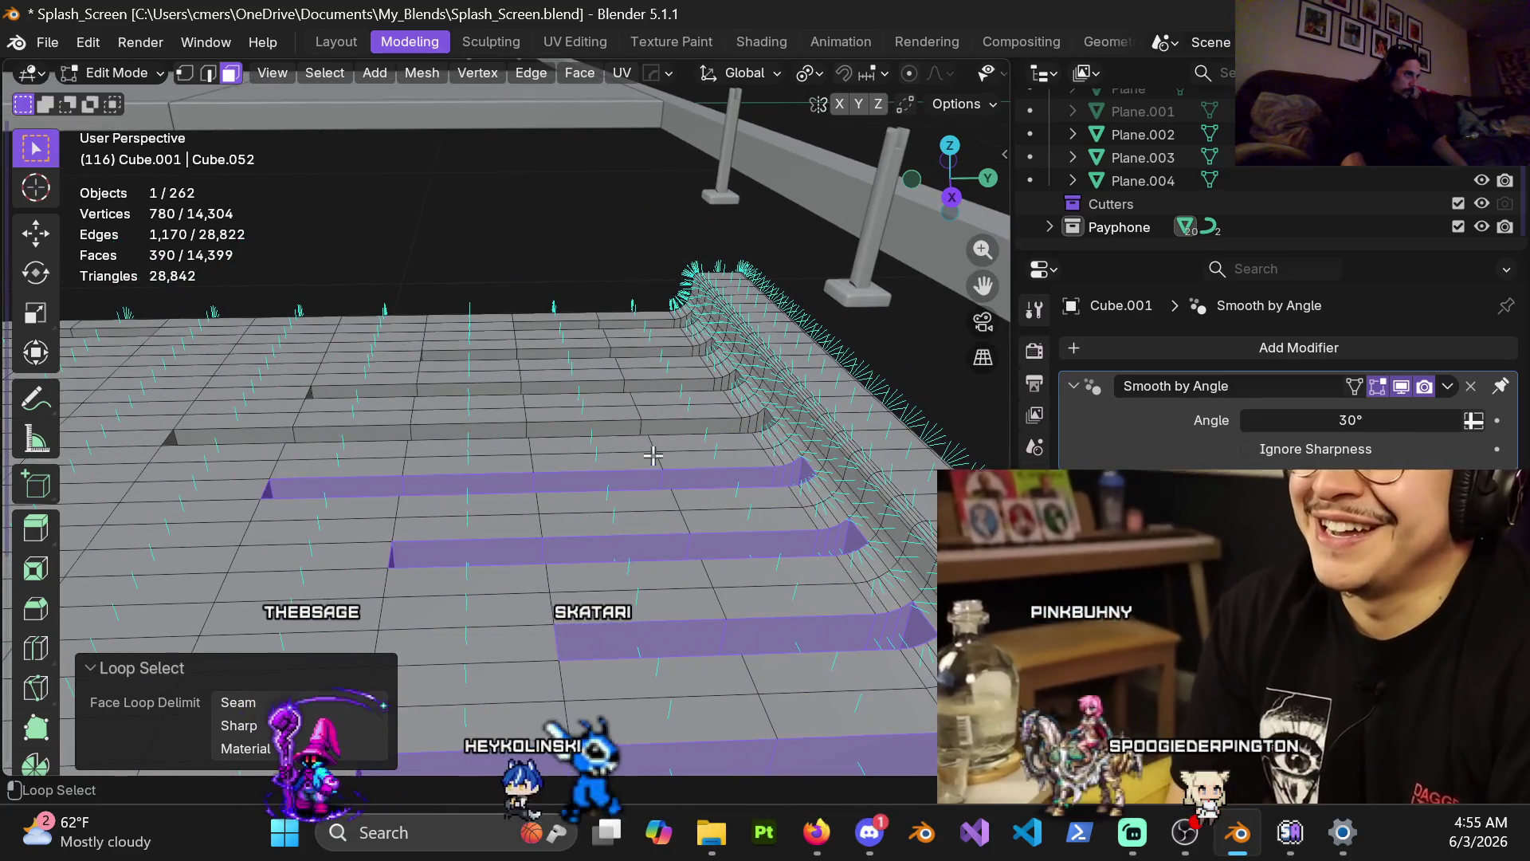
alt+shift+click(654, 415)
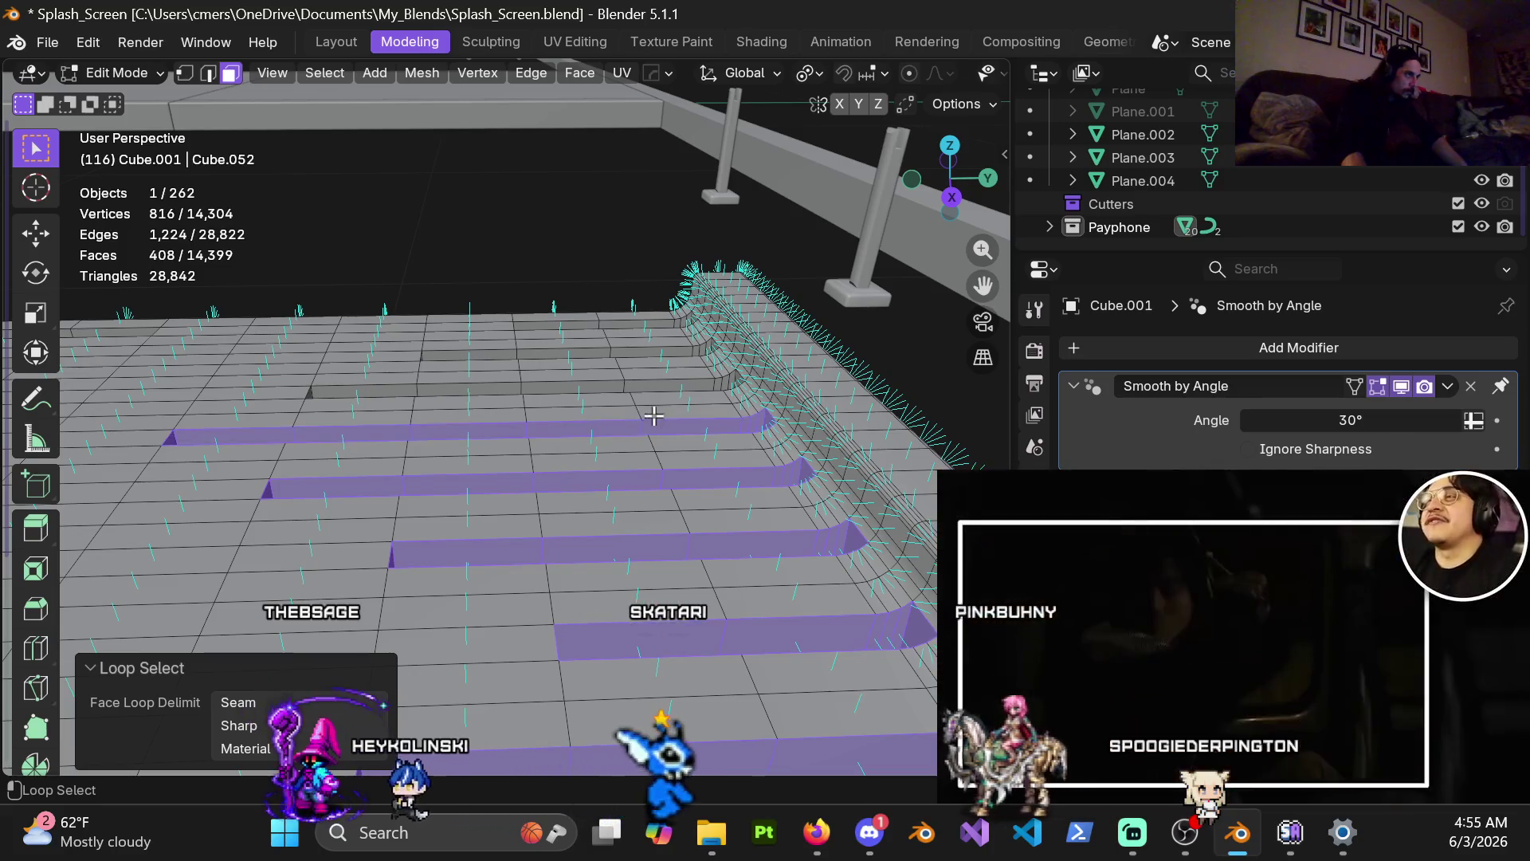
alt+shift+click(615, 354)
mouse_move(619, 355)
shift+middle_down()
mouse_move(636, 454)
mouse_move(670, 448)
mouse_move(409, 455)
mouse_move(478, 446)
mouse_move(540, 562)
shift+middle_up()
alt+shift+click(669, 448)
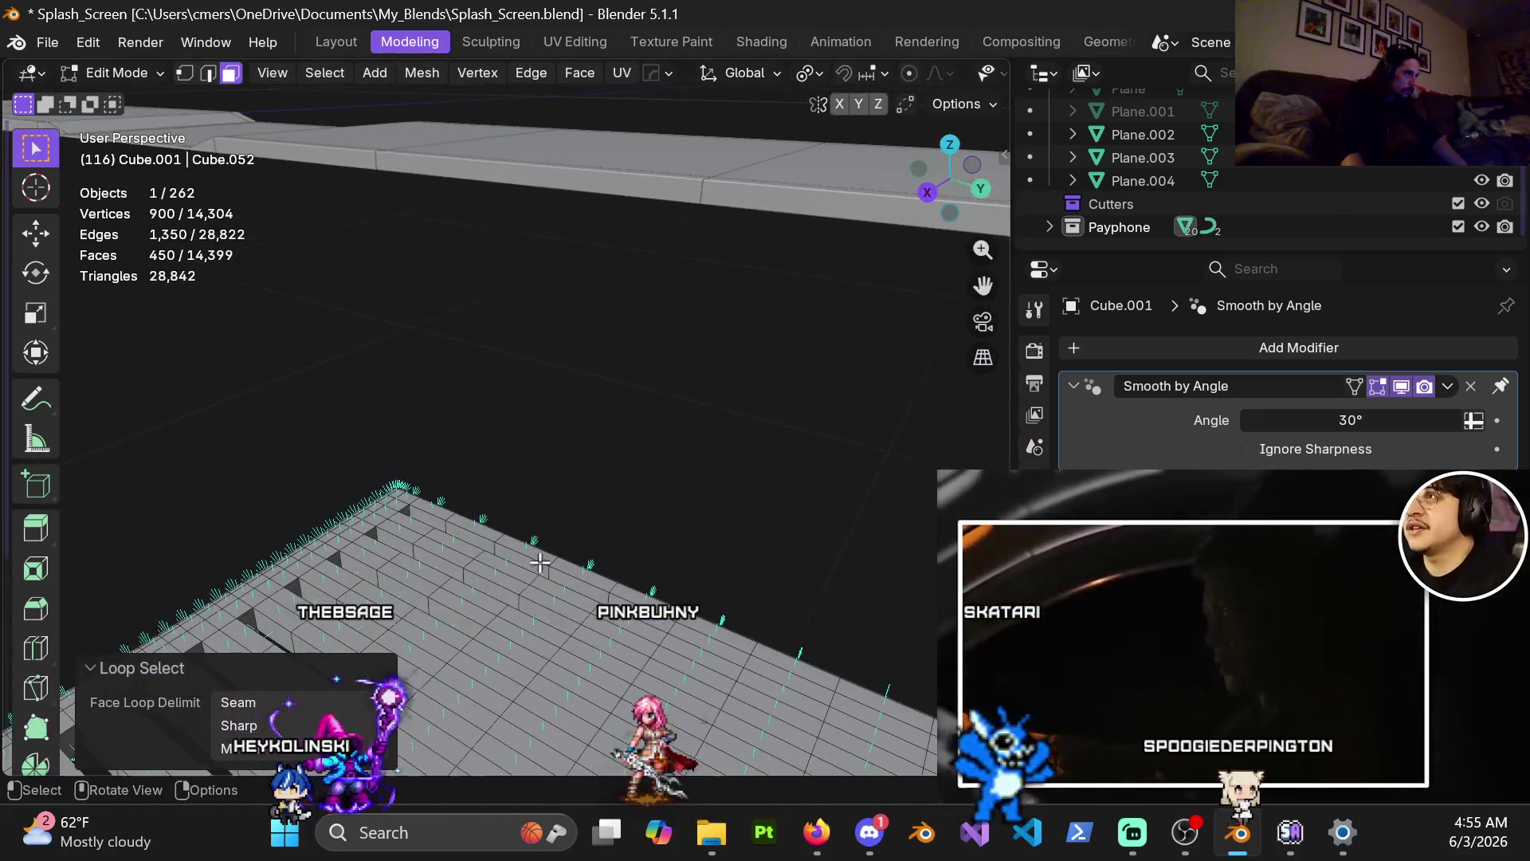
scroll(639, 509, up, 3)
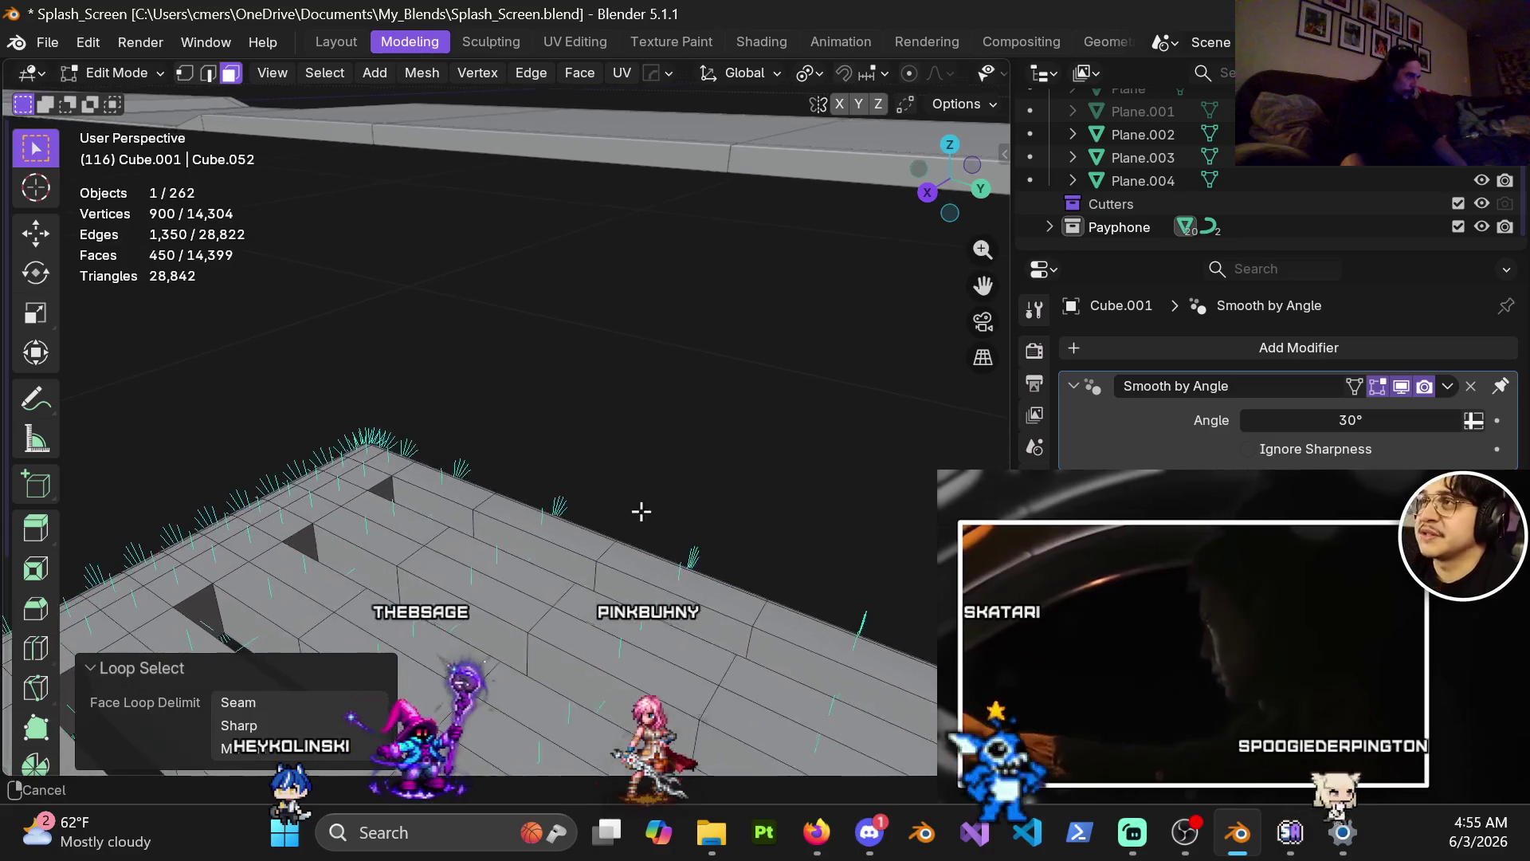
alt+shift+click(531, 646)
scroll(513, 672, down, 3)
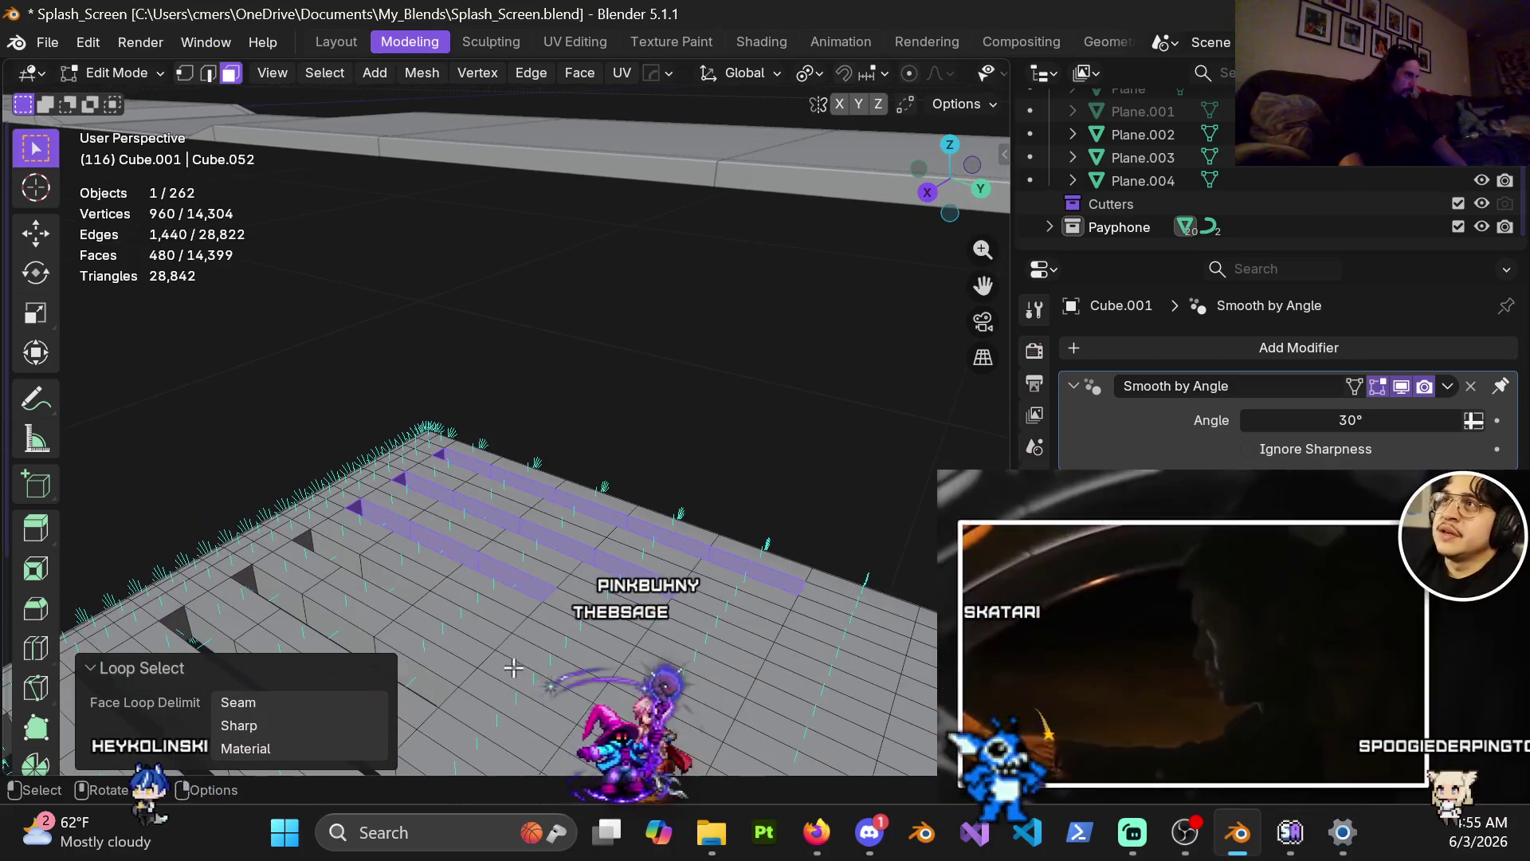
Move across the slot rows and add two more face loop strips.
shift+middle_drag(488, 652, 534, 547)
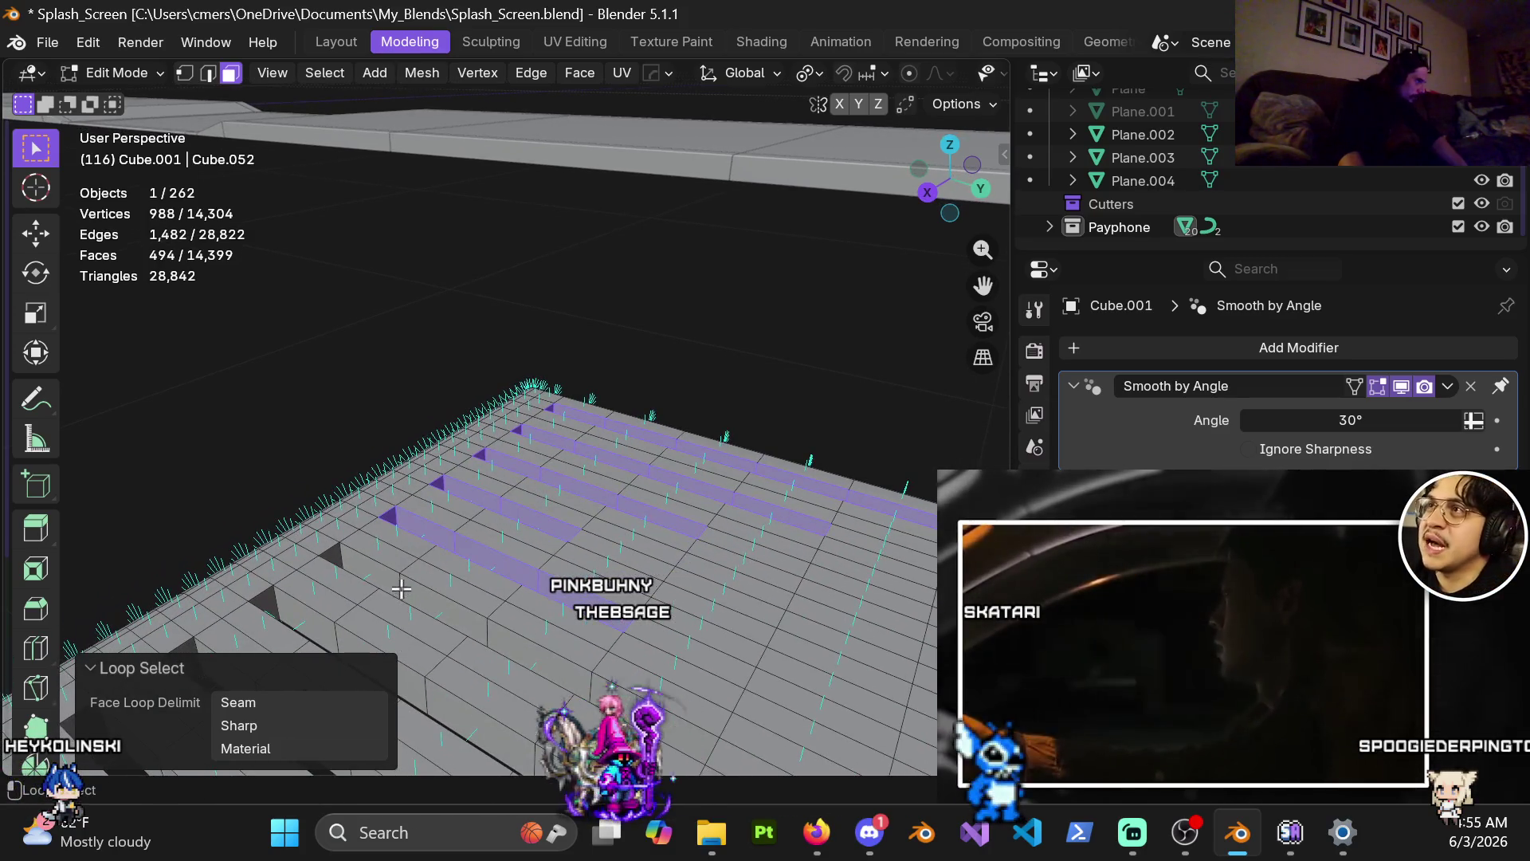
shift+middle_drag(438, 744, 590, 557)
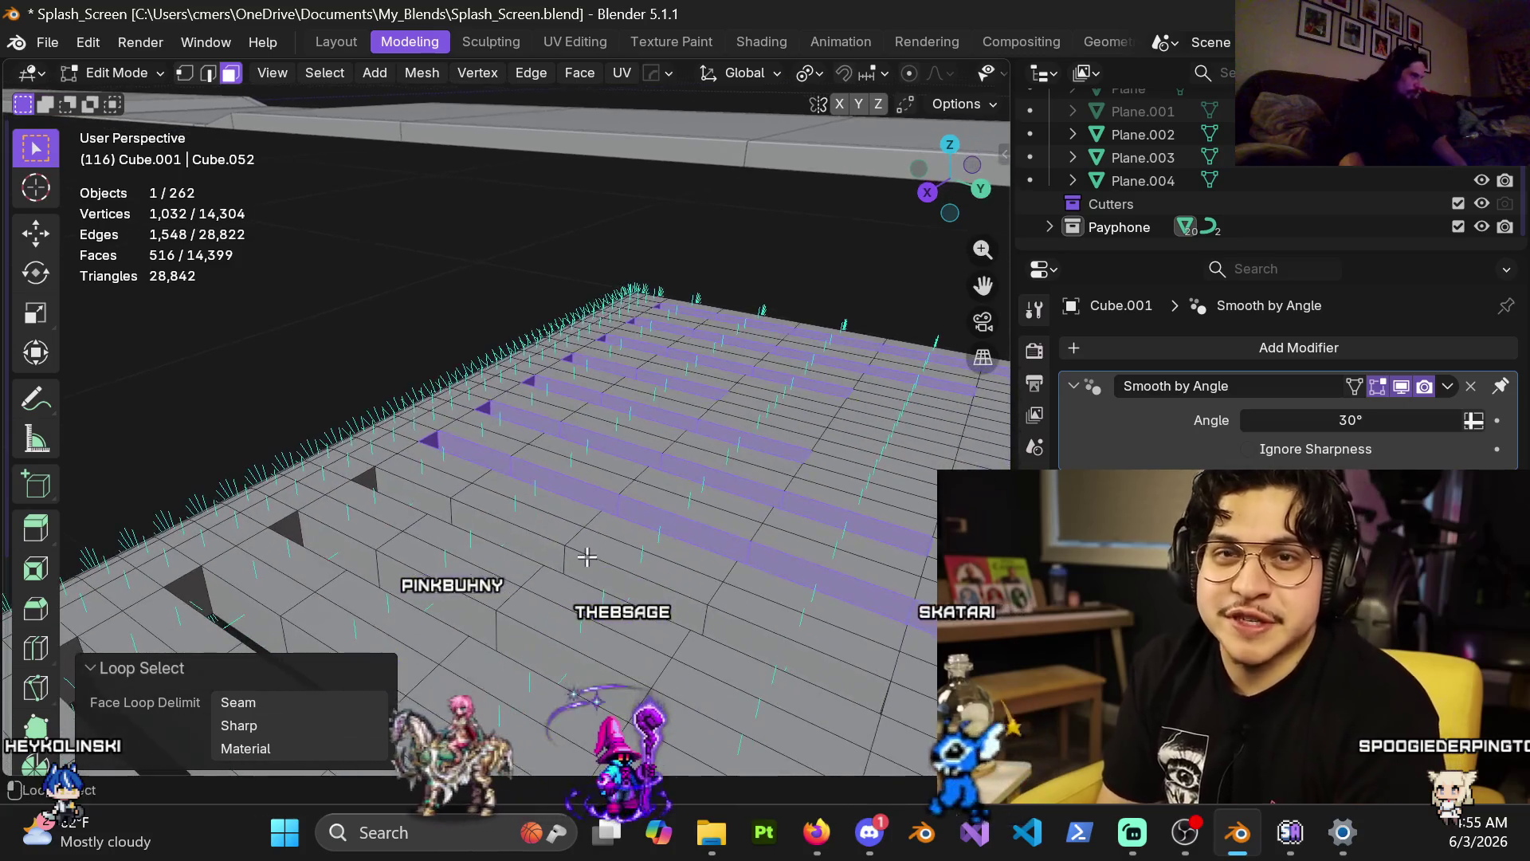
middle_drag(518, 632, 546, 553)
scroll(479, 472, down, 2)
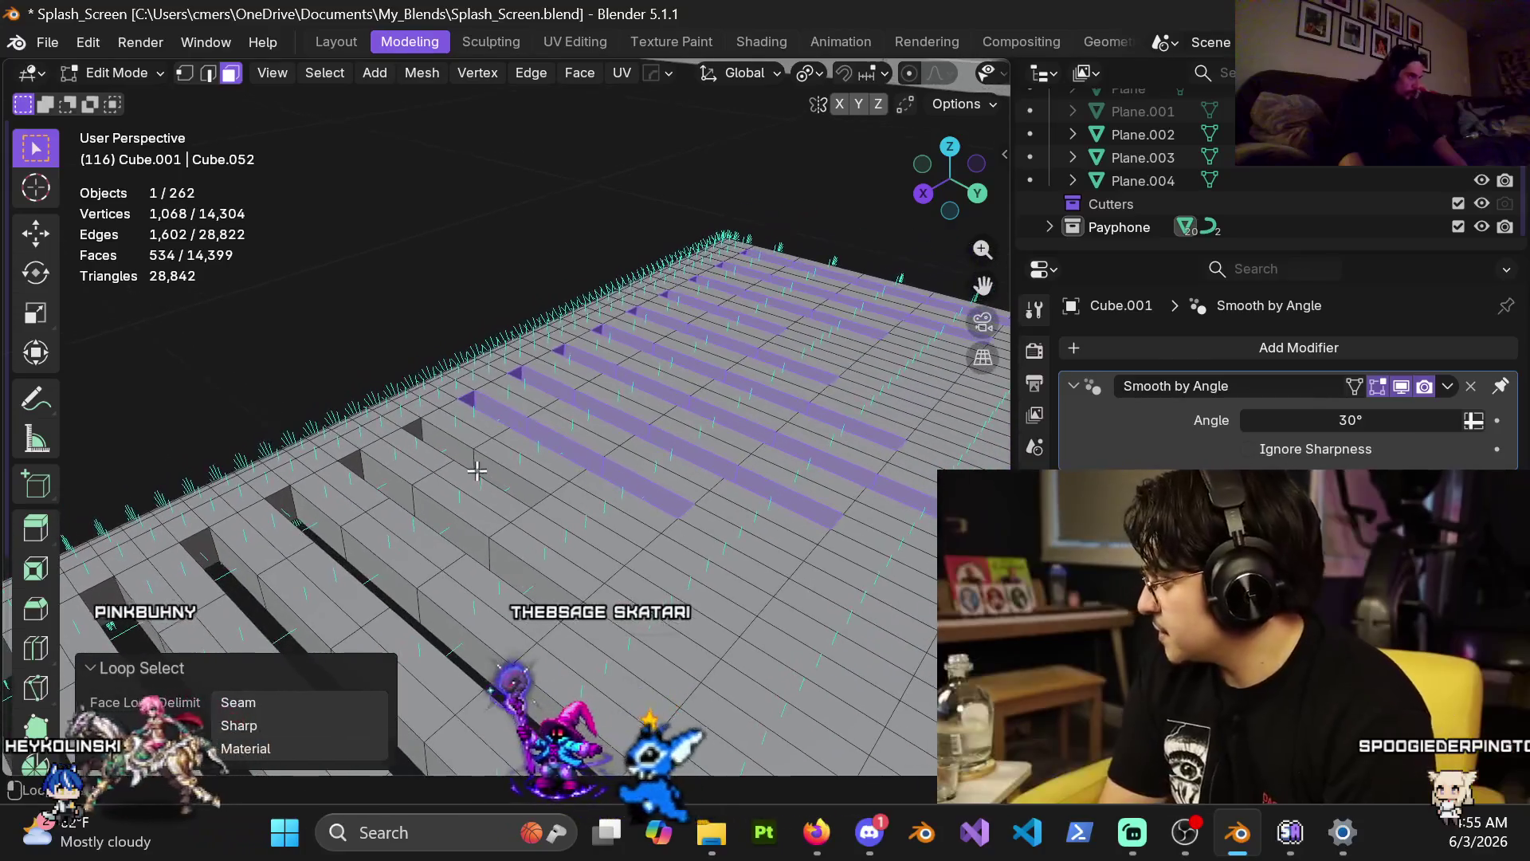
shift+middle_drag(420, 606, 589, 574)
alt+shift+click(589, 573)
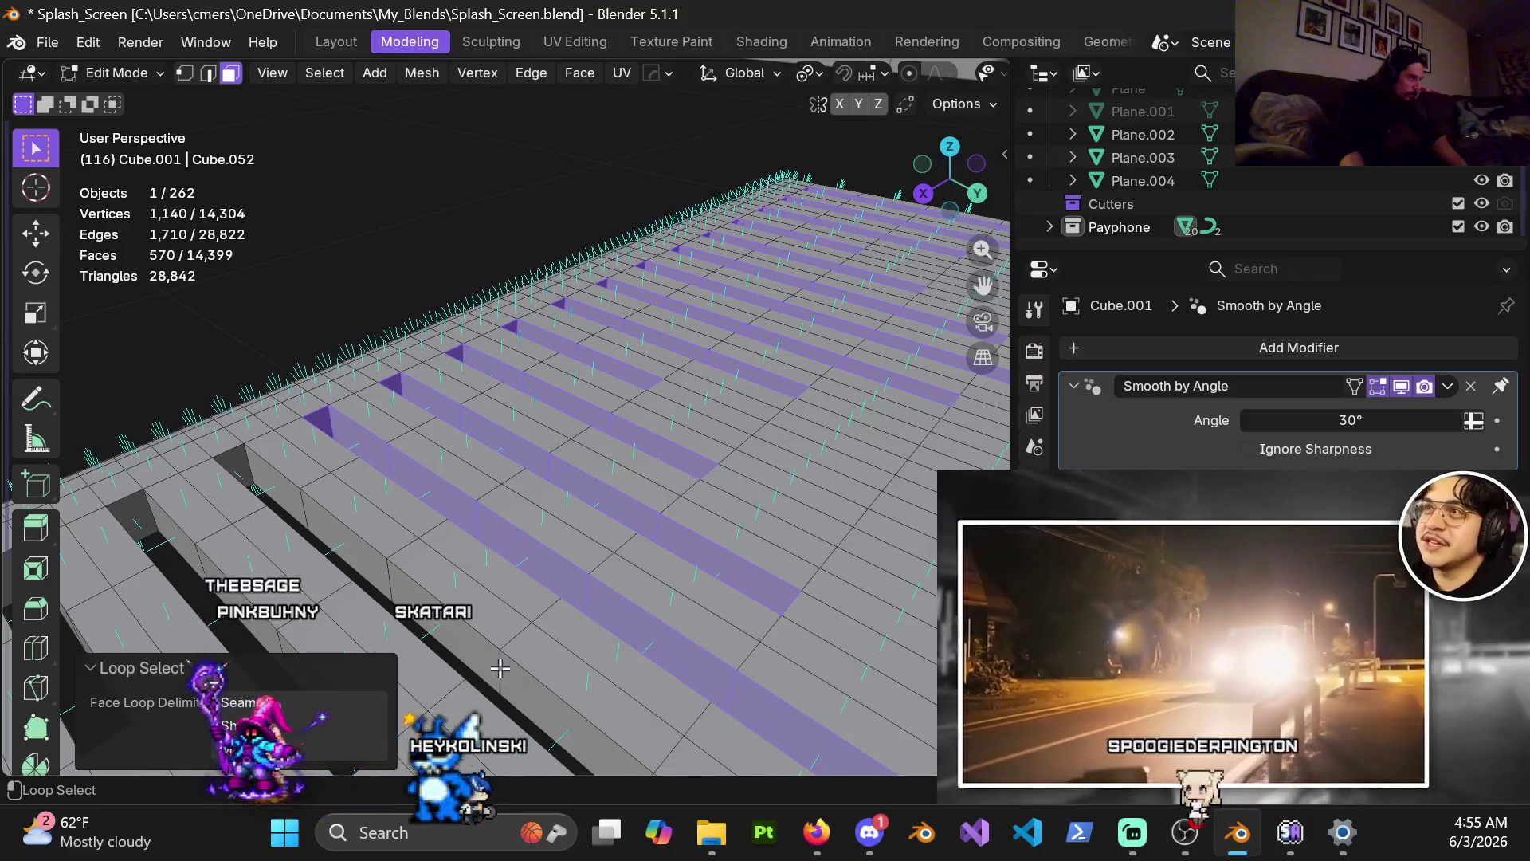
shift+middle_drag(473, 676, 497, 490)
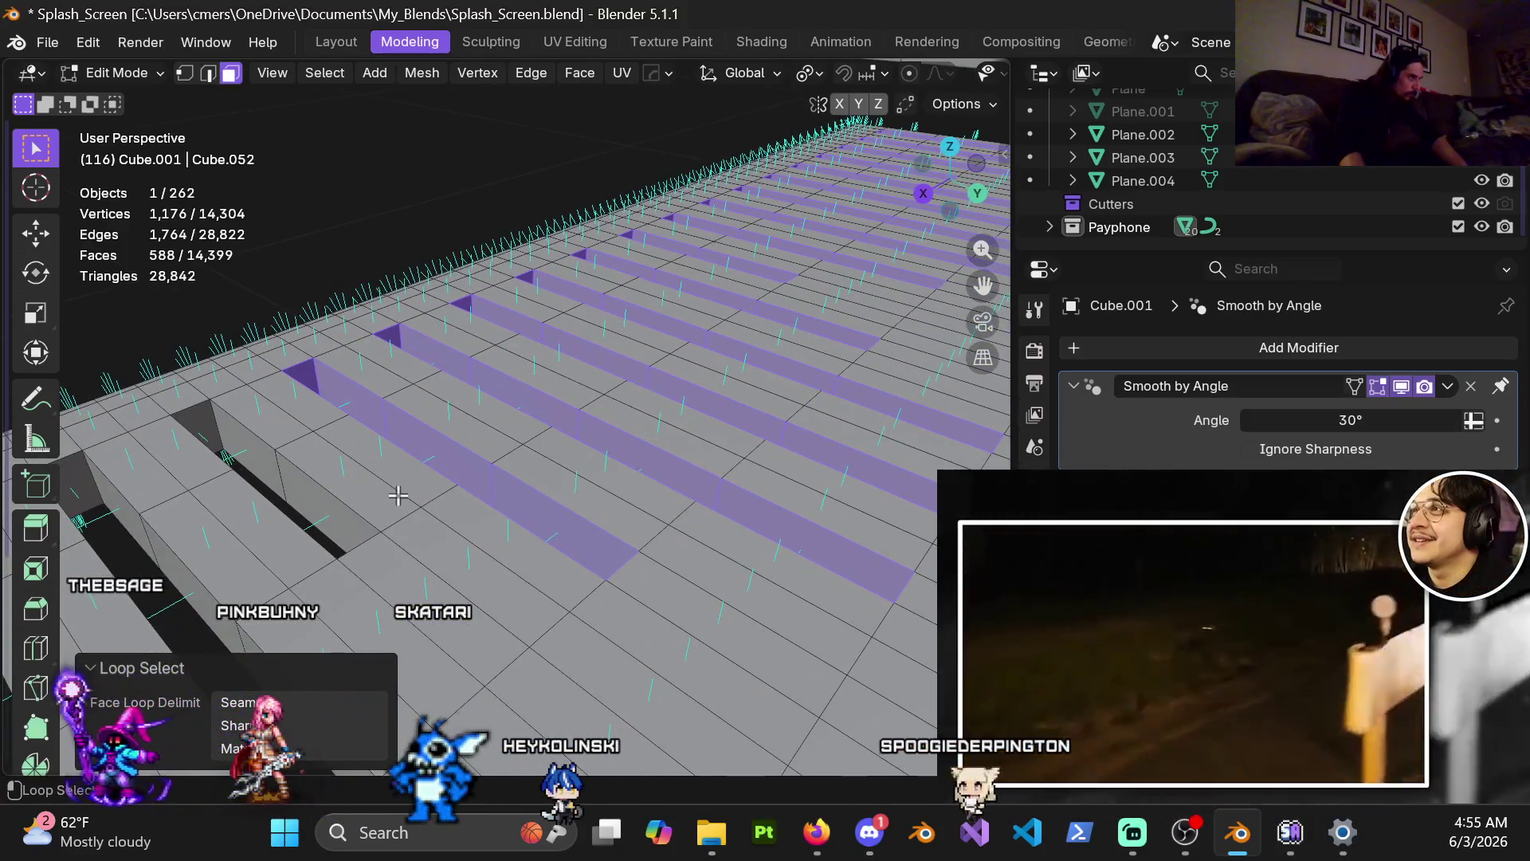
mouse_move(283, 477)
shift+middle_down()
mouse_move(307, 512)
mouse_move(519, 462)
mouse_move(547, 587)
mouse_move(524, 629)
mouse_move(548, 527)
shift+middle_up()
alt+shift+click(547, 588)
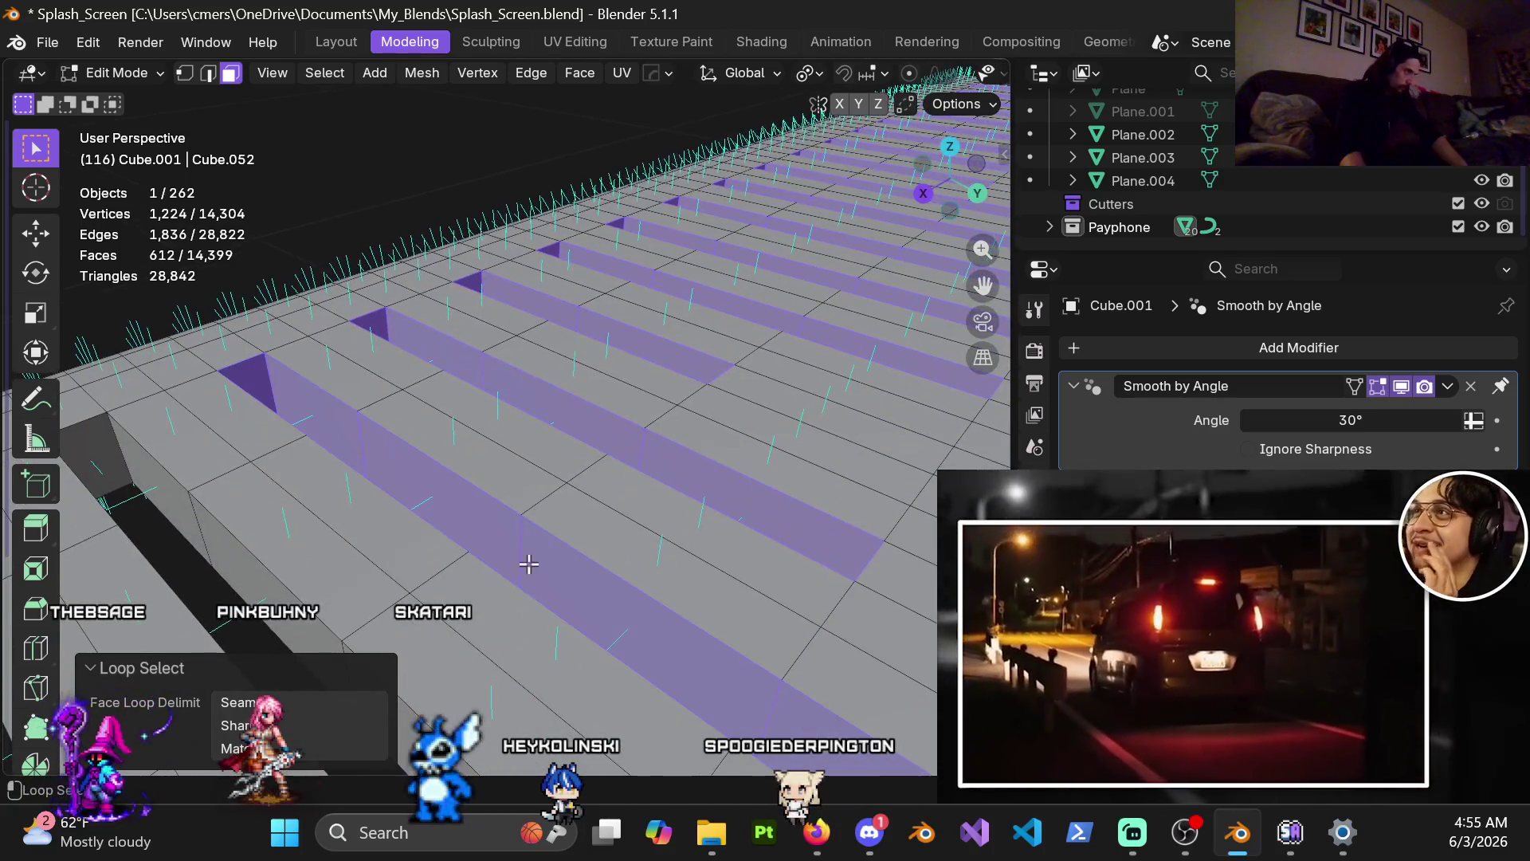
Pull back across the panel and add two further face strips to the selection.
scroll(528, 554, down, 3)
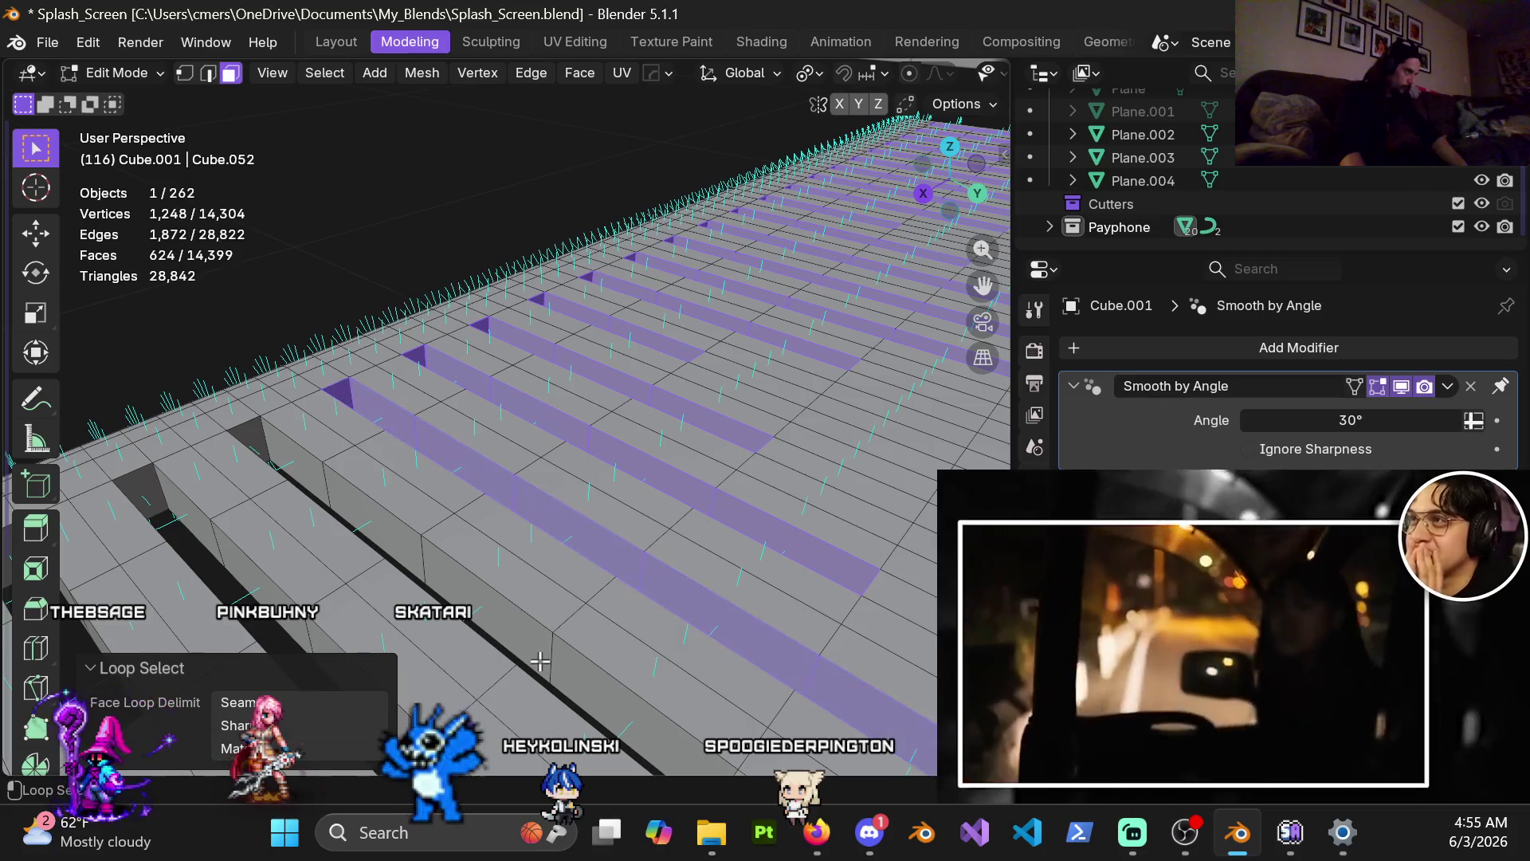
shift+middle_drag(443, 631, 677, 494)
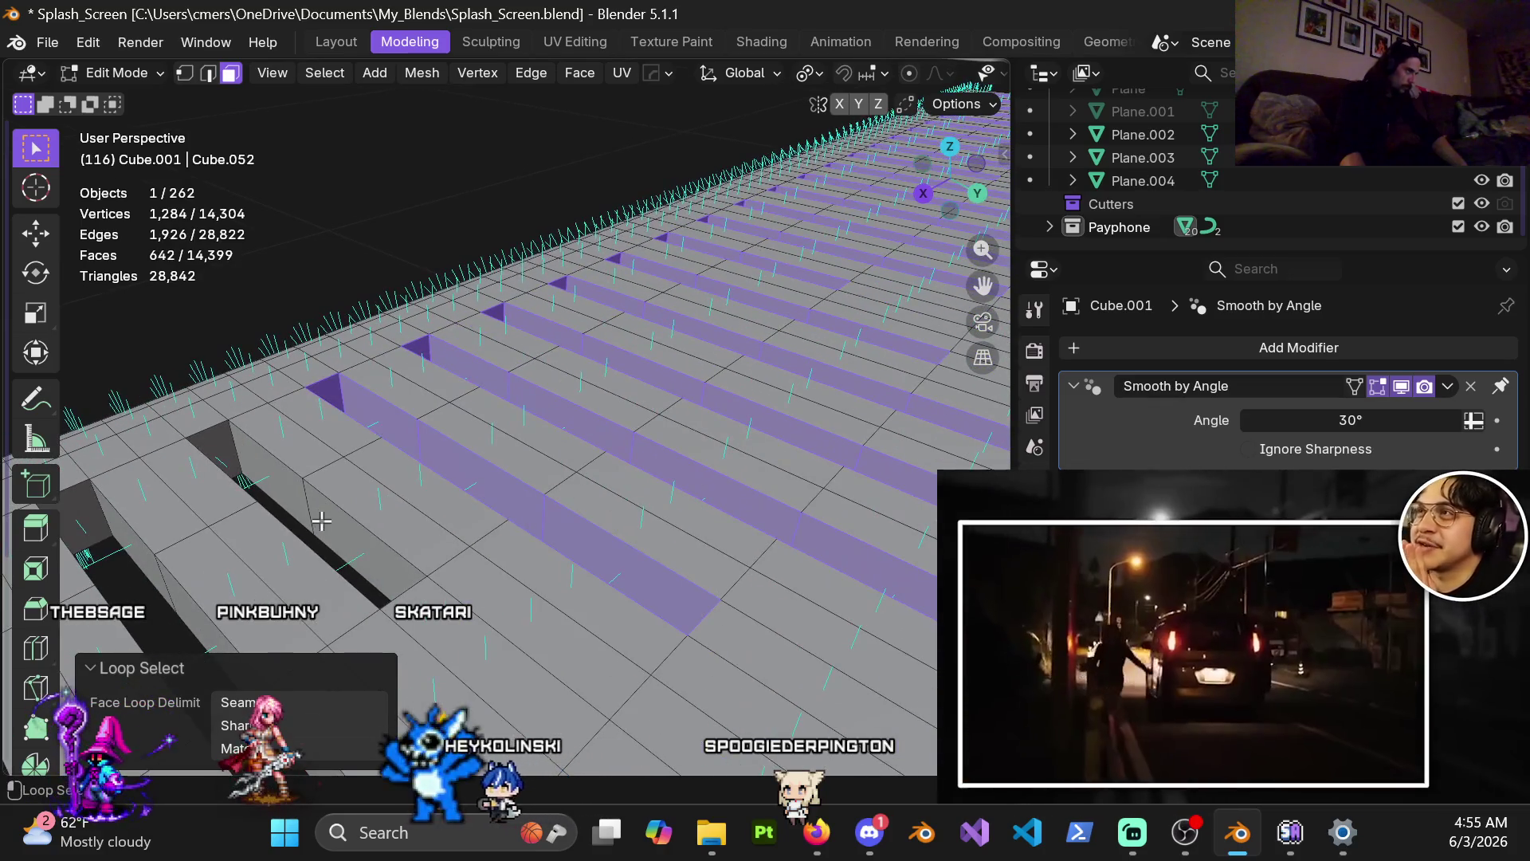
mouse_move(311, 504)
shift+middle_down()
mouse_move(444, 558)
mouse_move(581, 478)
mouse_move(621, 621)
shift+middle_up()
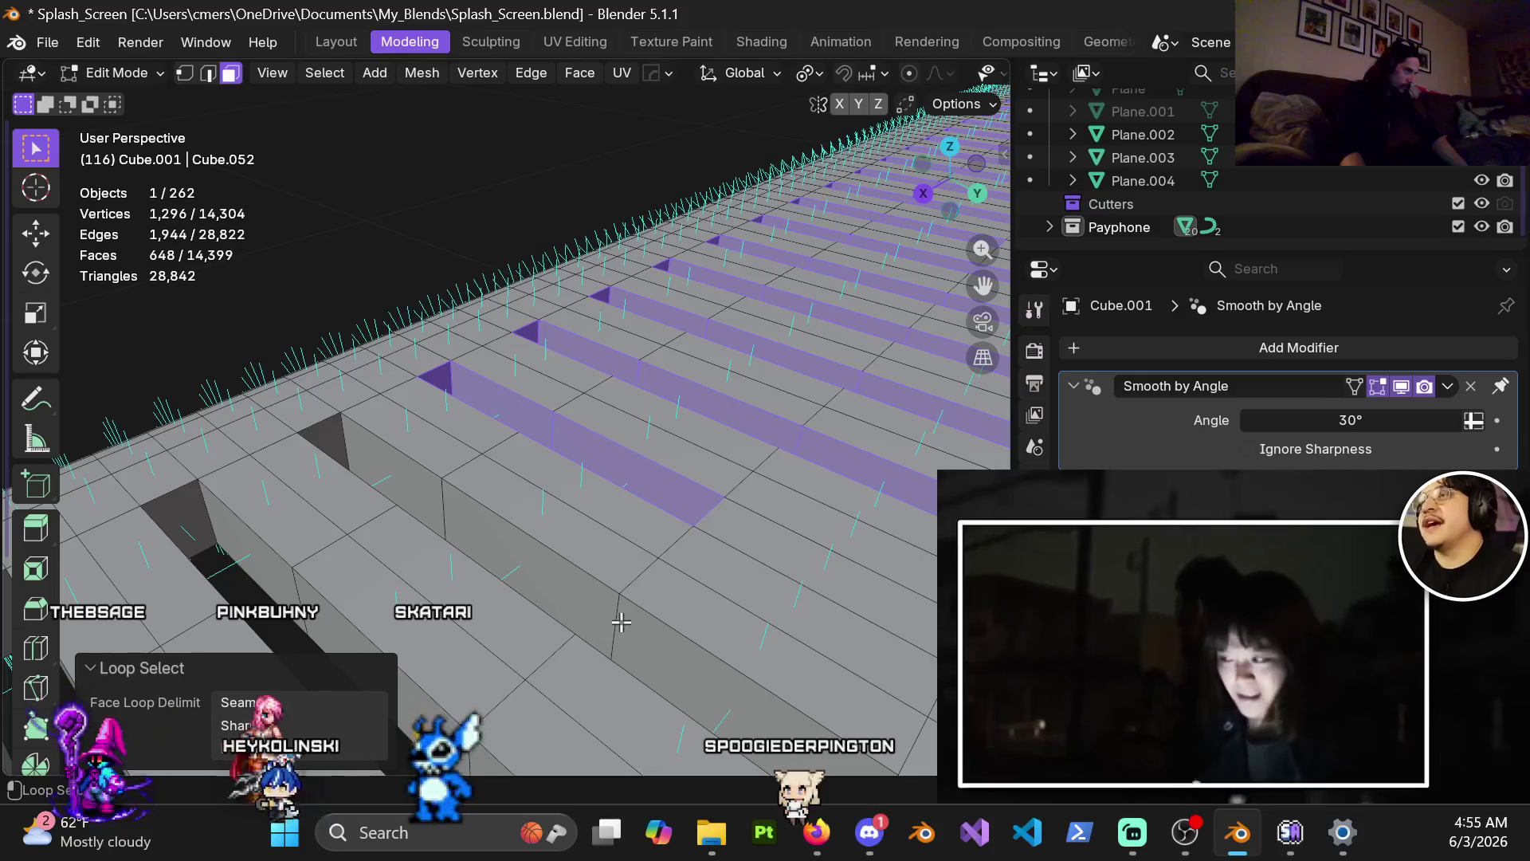
mouse_move(492, 725)
ctrl+middle_down()
mouse_move(541, 580)
mouse_move(648, 455)
ctrl+middle_up()
alt+shift+click(574, 404)
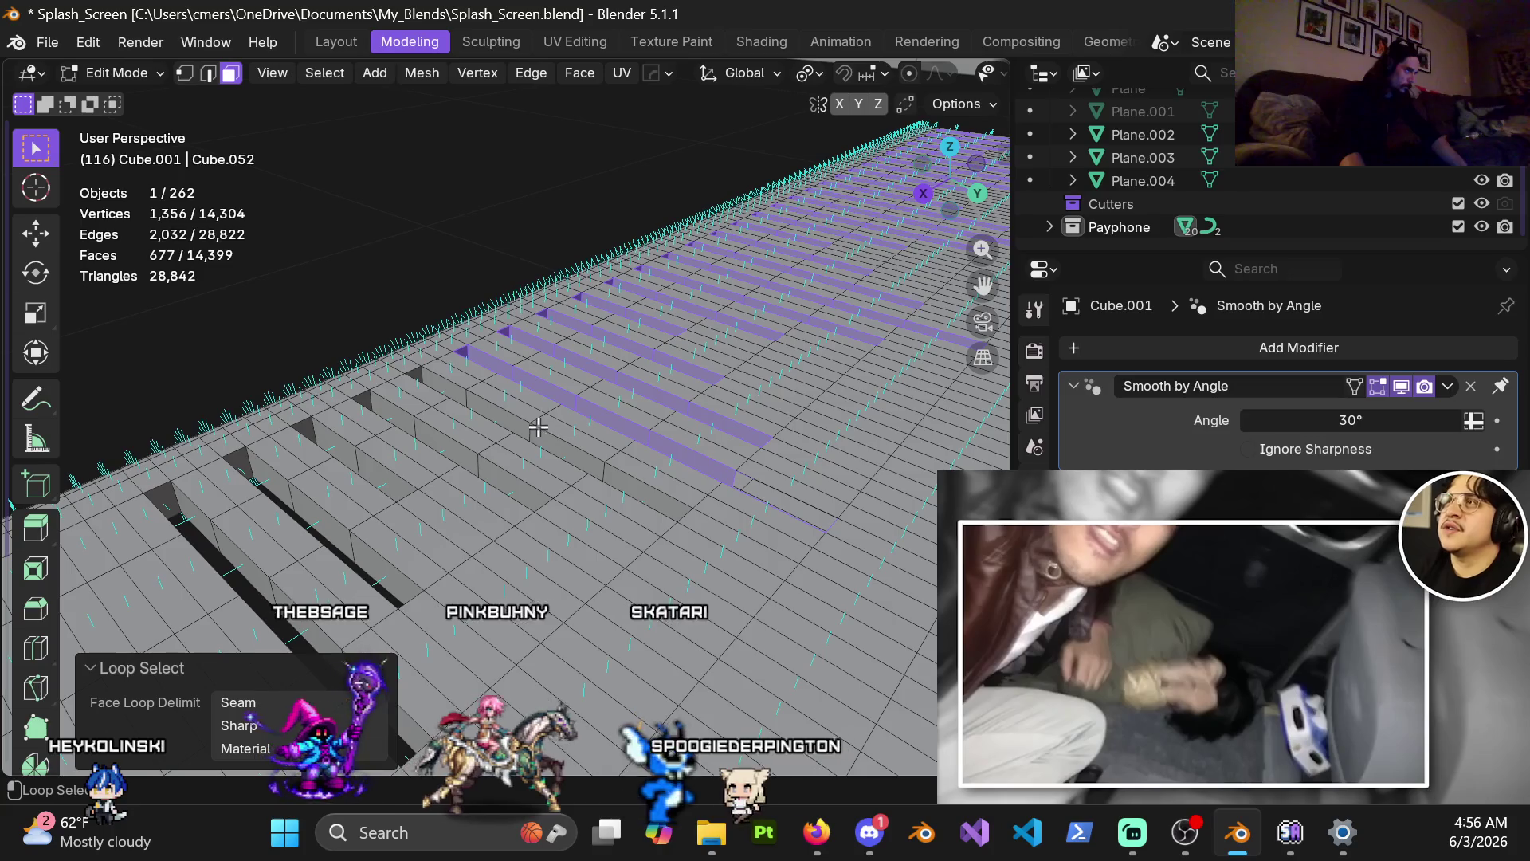
alt+shift+click(358, 464)
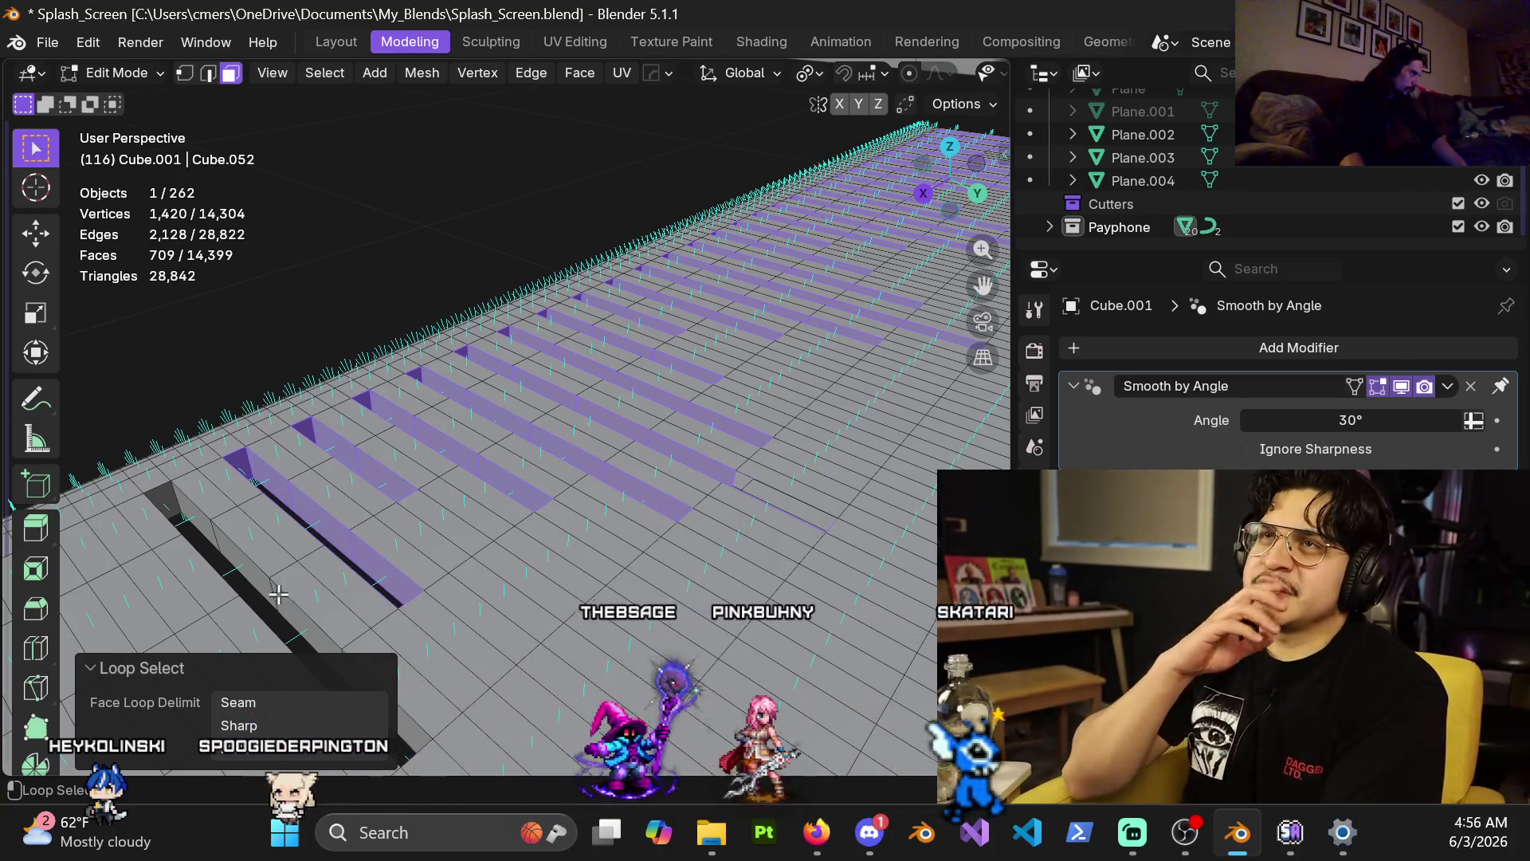
scroll(273, 594, down, 3)
mouse_move(273, 594)
middle_down()
mouse_move(700, 471)
mouse_move(530, 489)
mouse_move(545, 474)
middle_up()
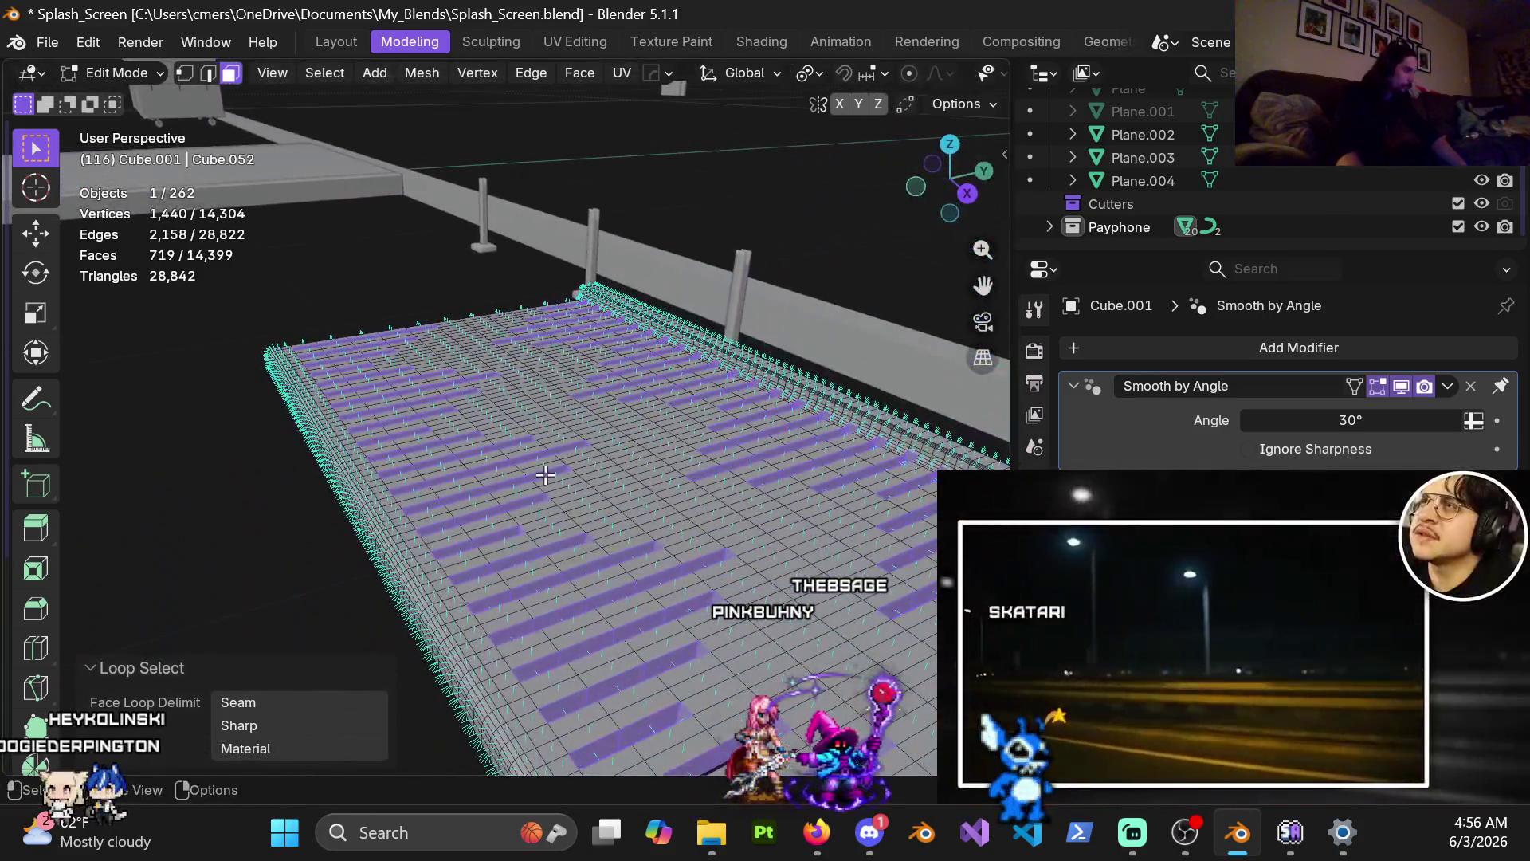
Shrink the selection to the boundary loops of the selected faces, leaving only the slot rims.
click(326, 74)
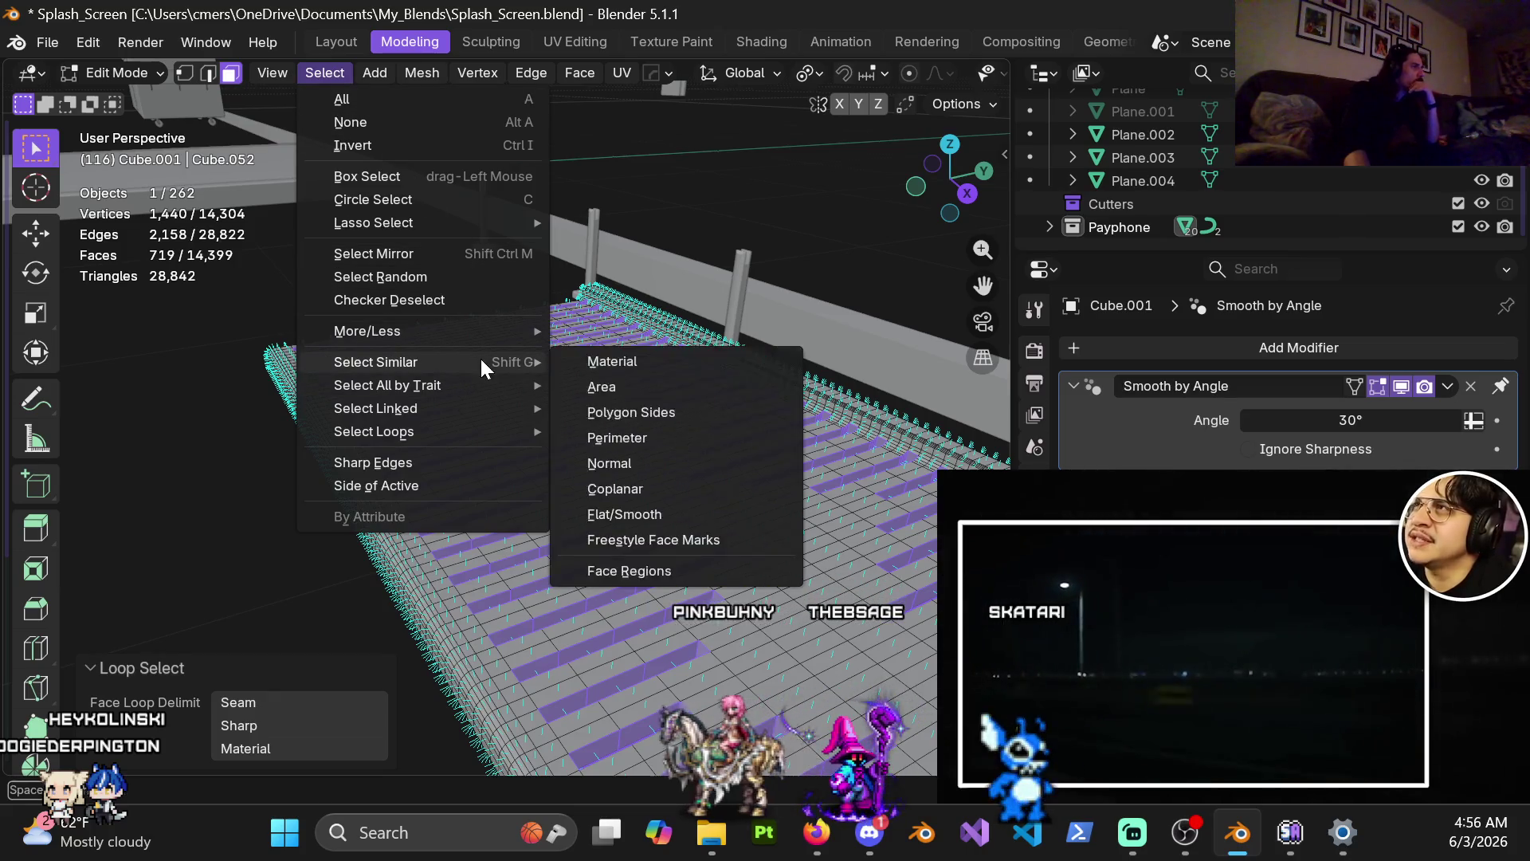
mouse_move(472, 430)
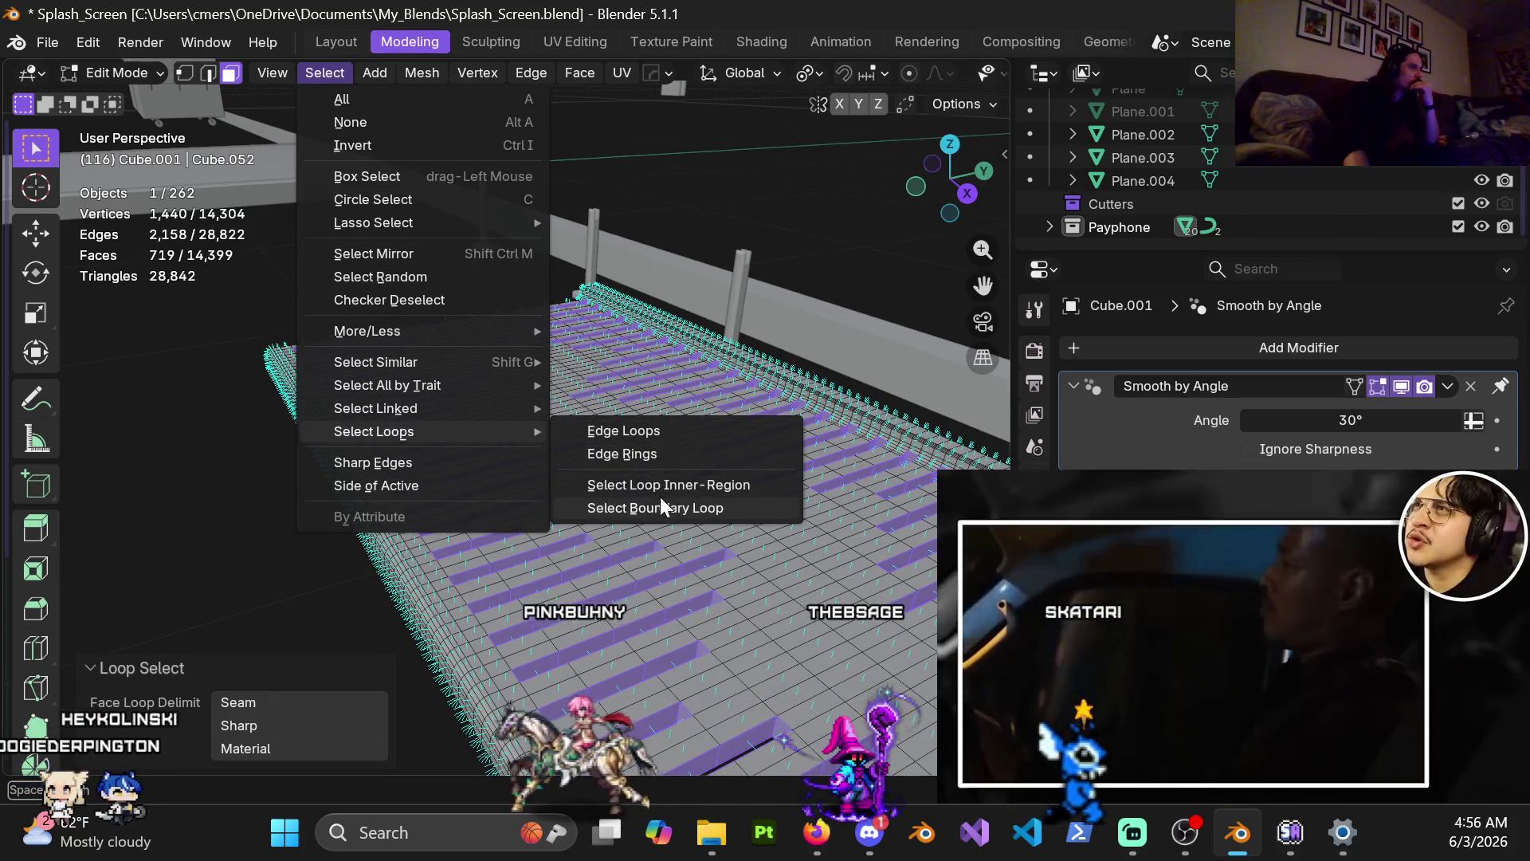
click(695, 506)
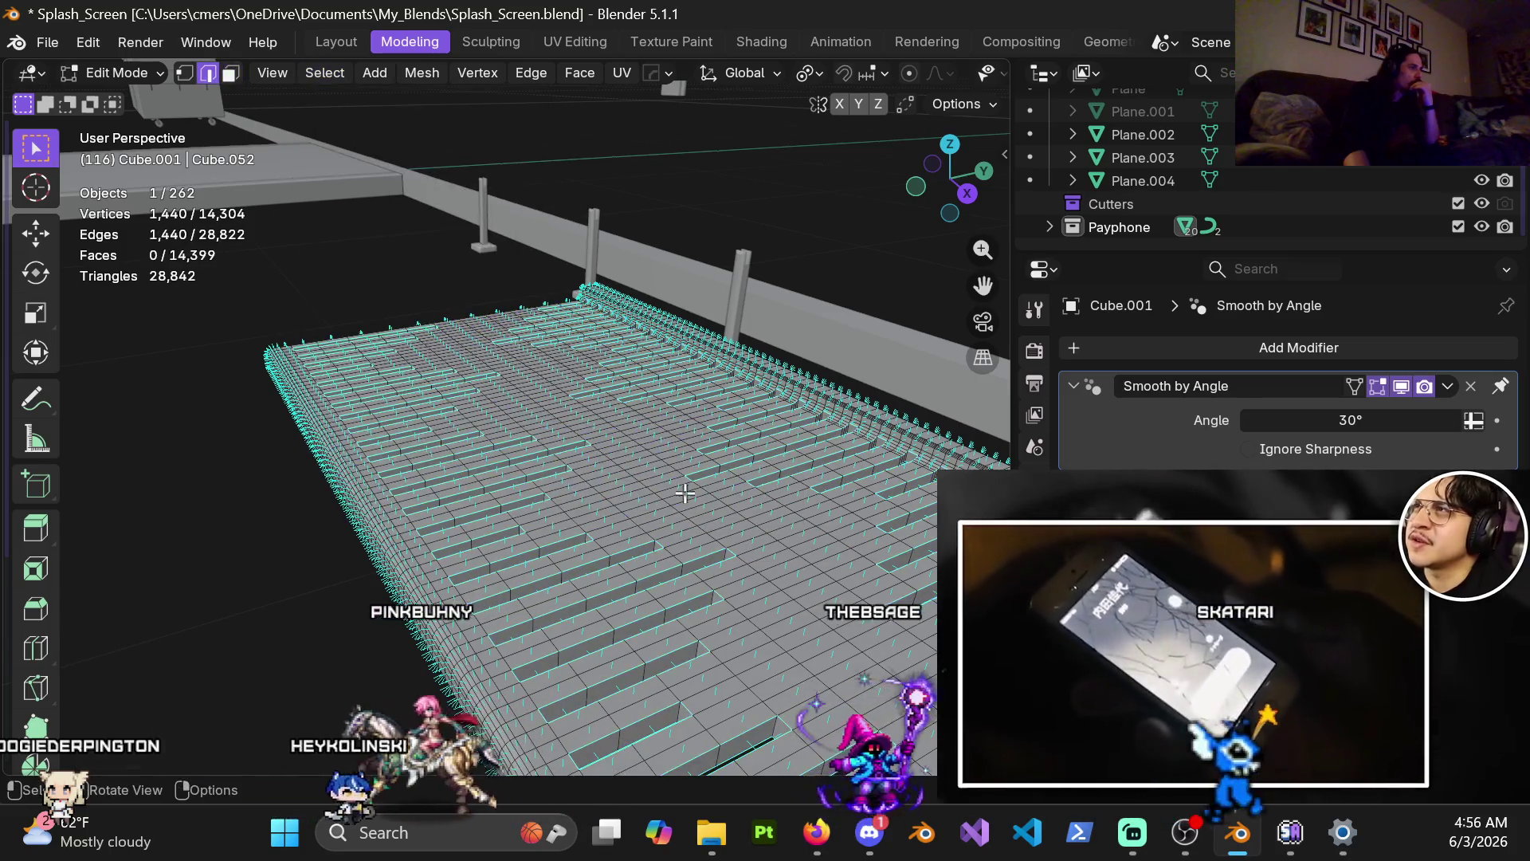
mouse_move(654, 494)
middle_down()
mouse_move(545, 434)
mouse_move(592, 344)
mouse_move(597, 250)
mouse_move(789, 205)
mouse_move(931, 260)
mouse_move(622, 384)
middle_up()
scroll(622, 384, down, 8)
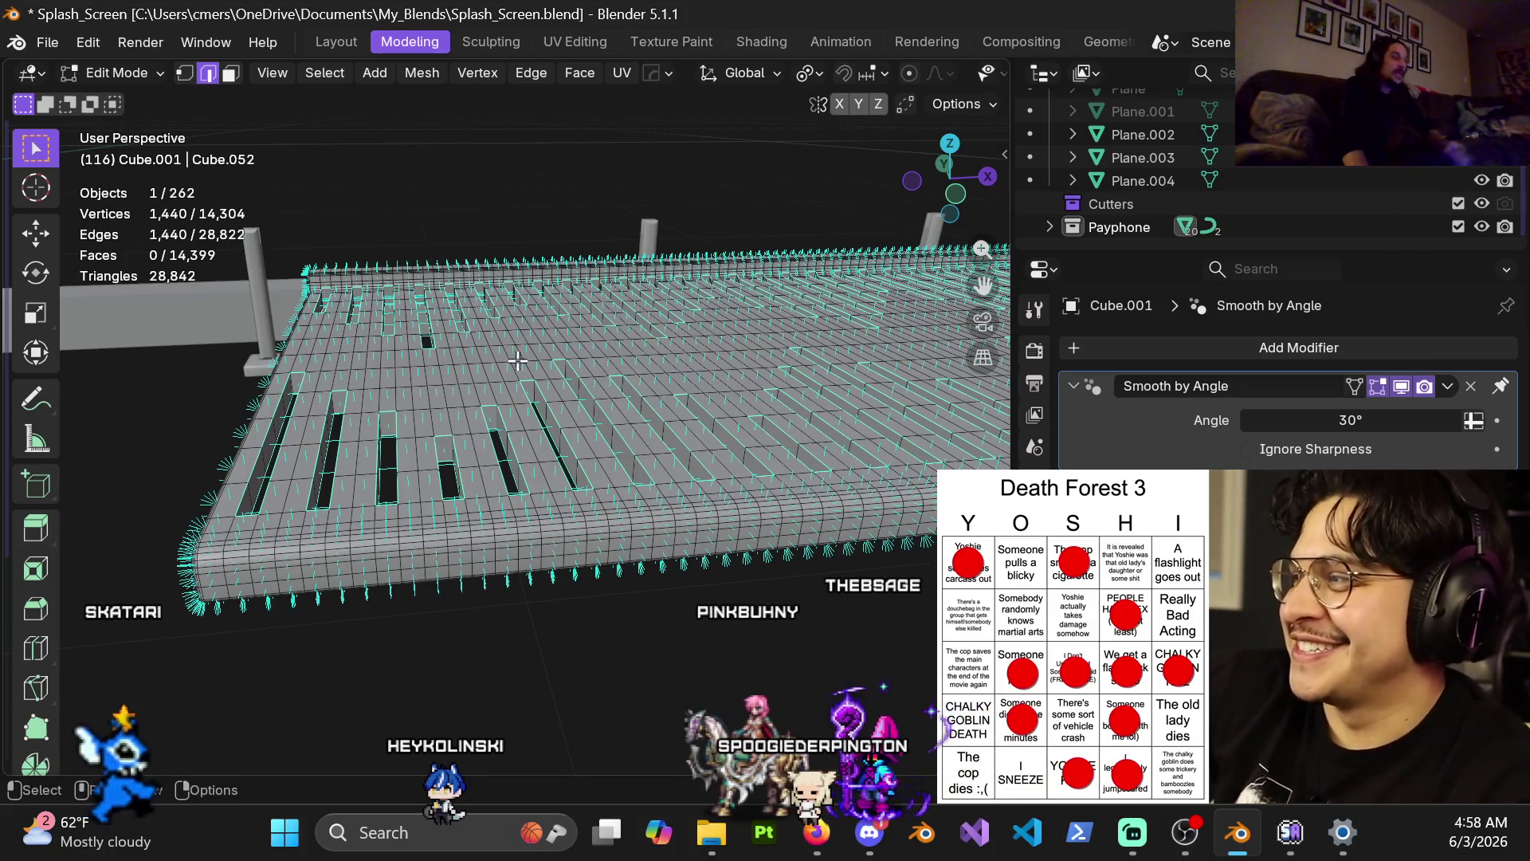
scroll(526, 414, up, 4)
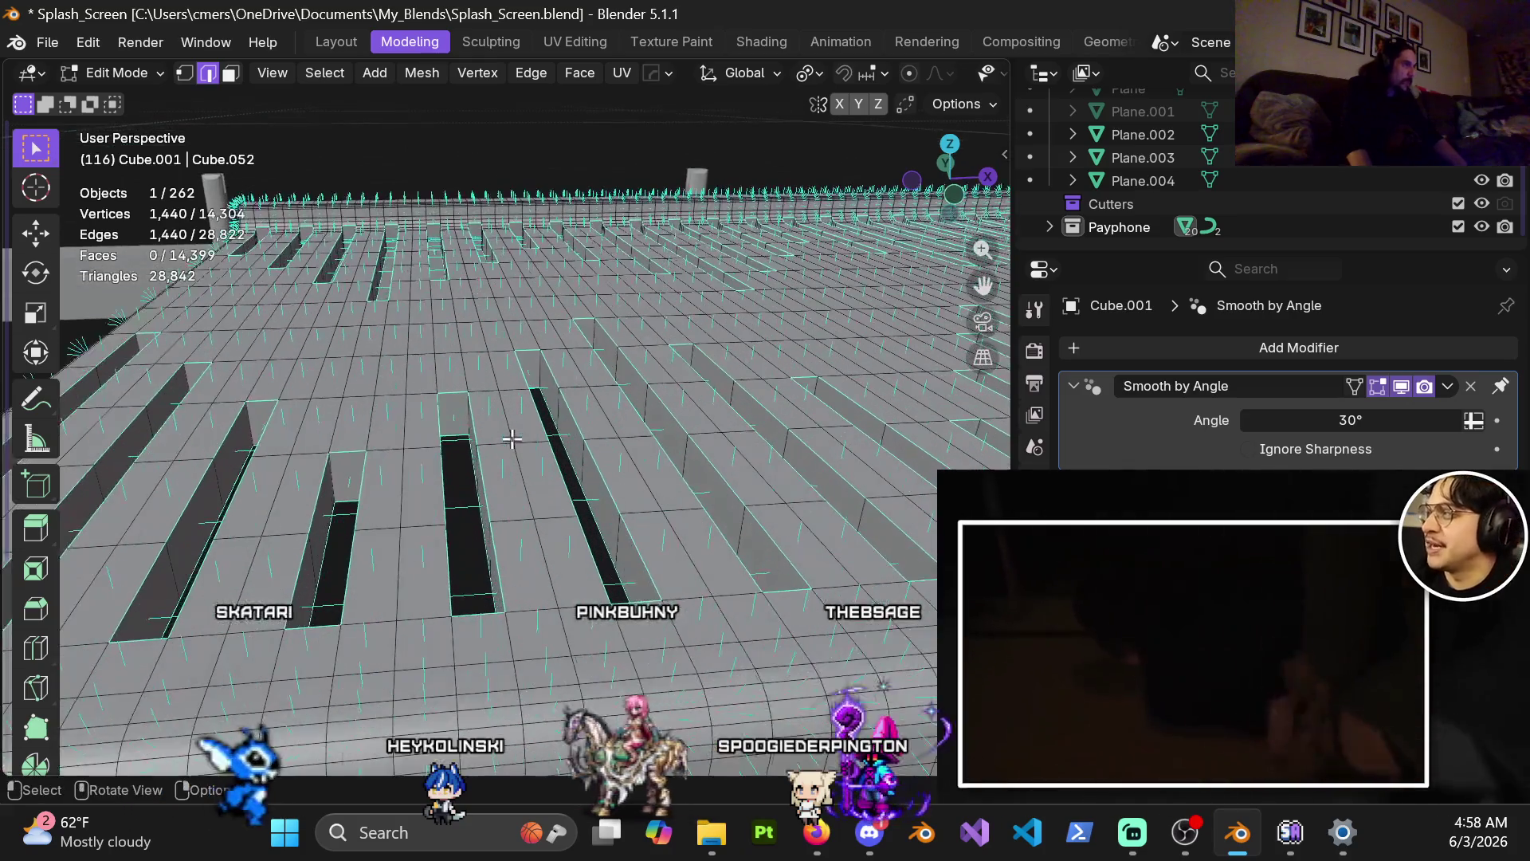
key(ctrl+b)
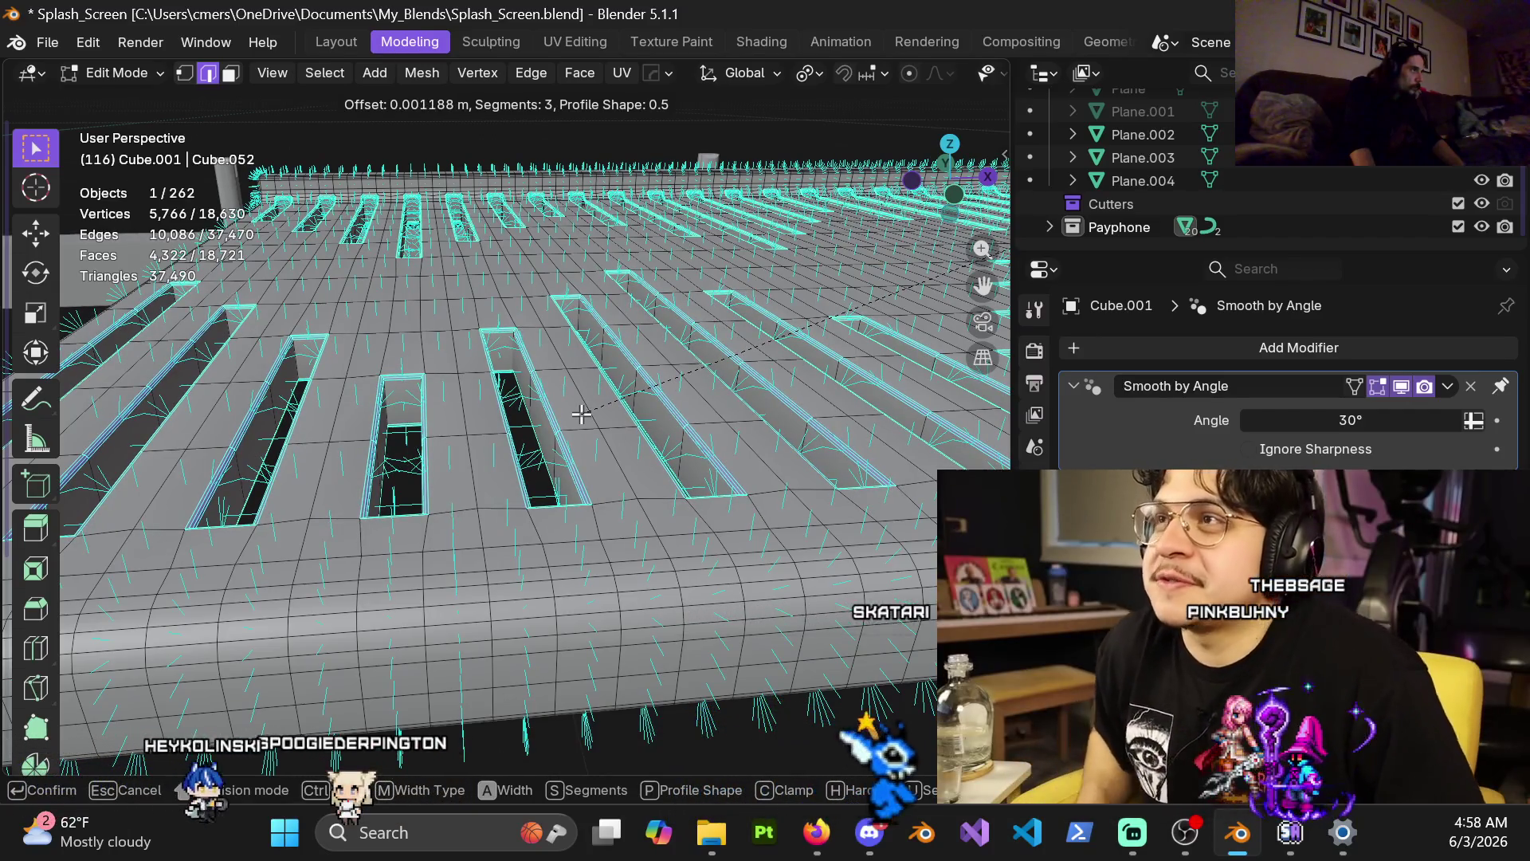
Bevel the rim edges, then undo it after spotting a gap and reframe the grid.
click(583, 414)
scroll(582, 413, down, 3)
mouse_move(583, 414)
middle_down()
mouse_move(471, 444)
mouse_move(544, 424)
middle_up()
key(ctrl+z)
scroll(577, 410, up, 2)
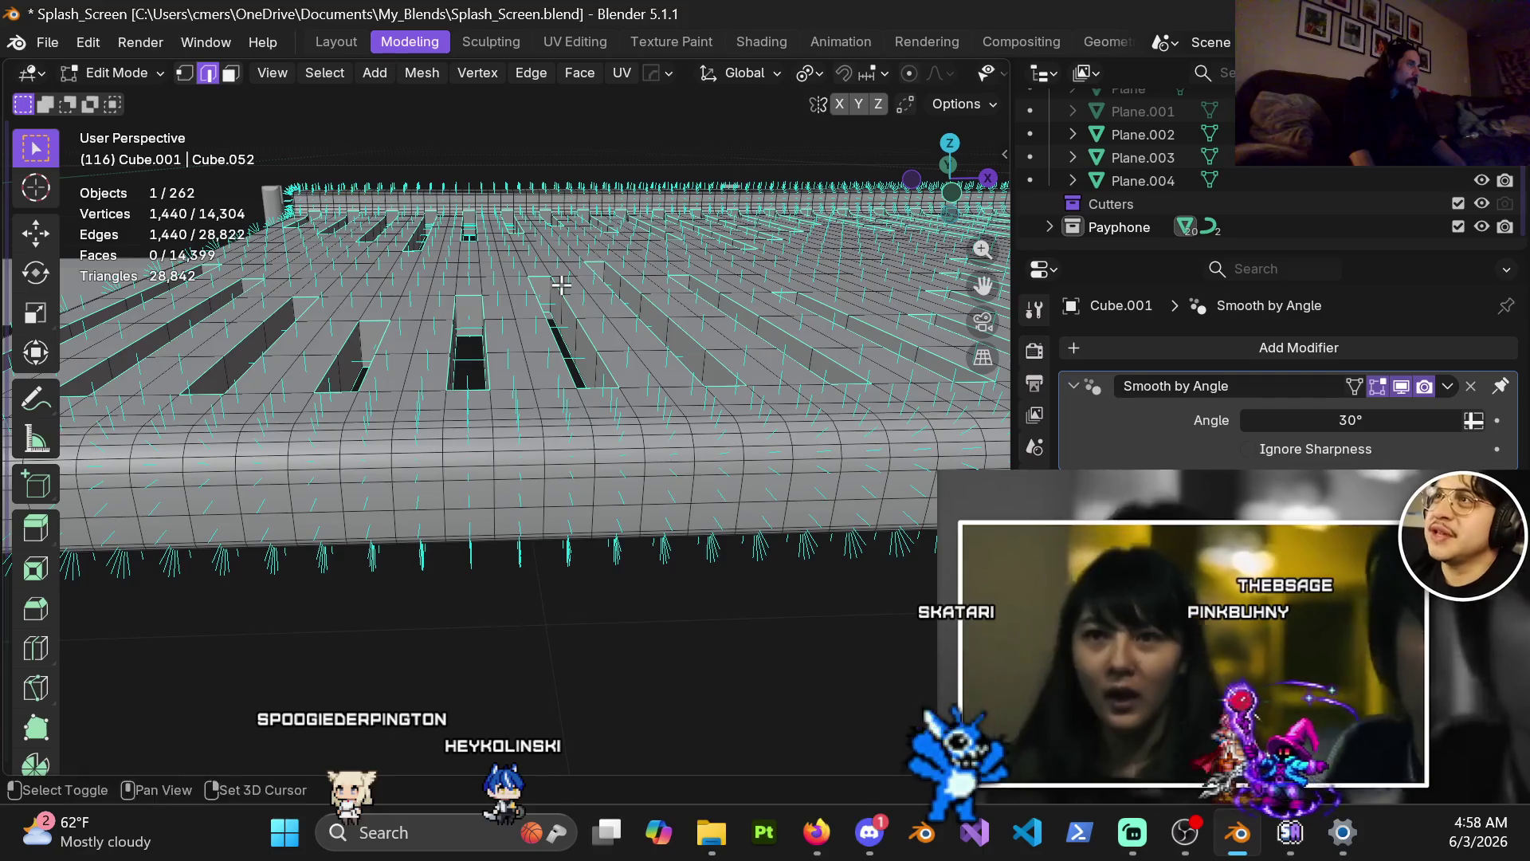
scroll(561, 284, up, 4)
mouse_move(561, 284)
middle_down()
mouse_move(557, 383)
mouse_move(581, 360)
mouse_move(555, 364)
middle_up()
scroll(541, 377, down, 2)
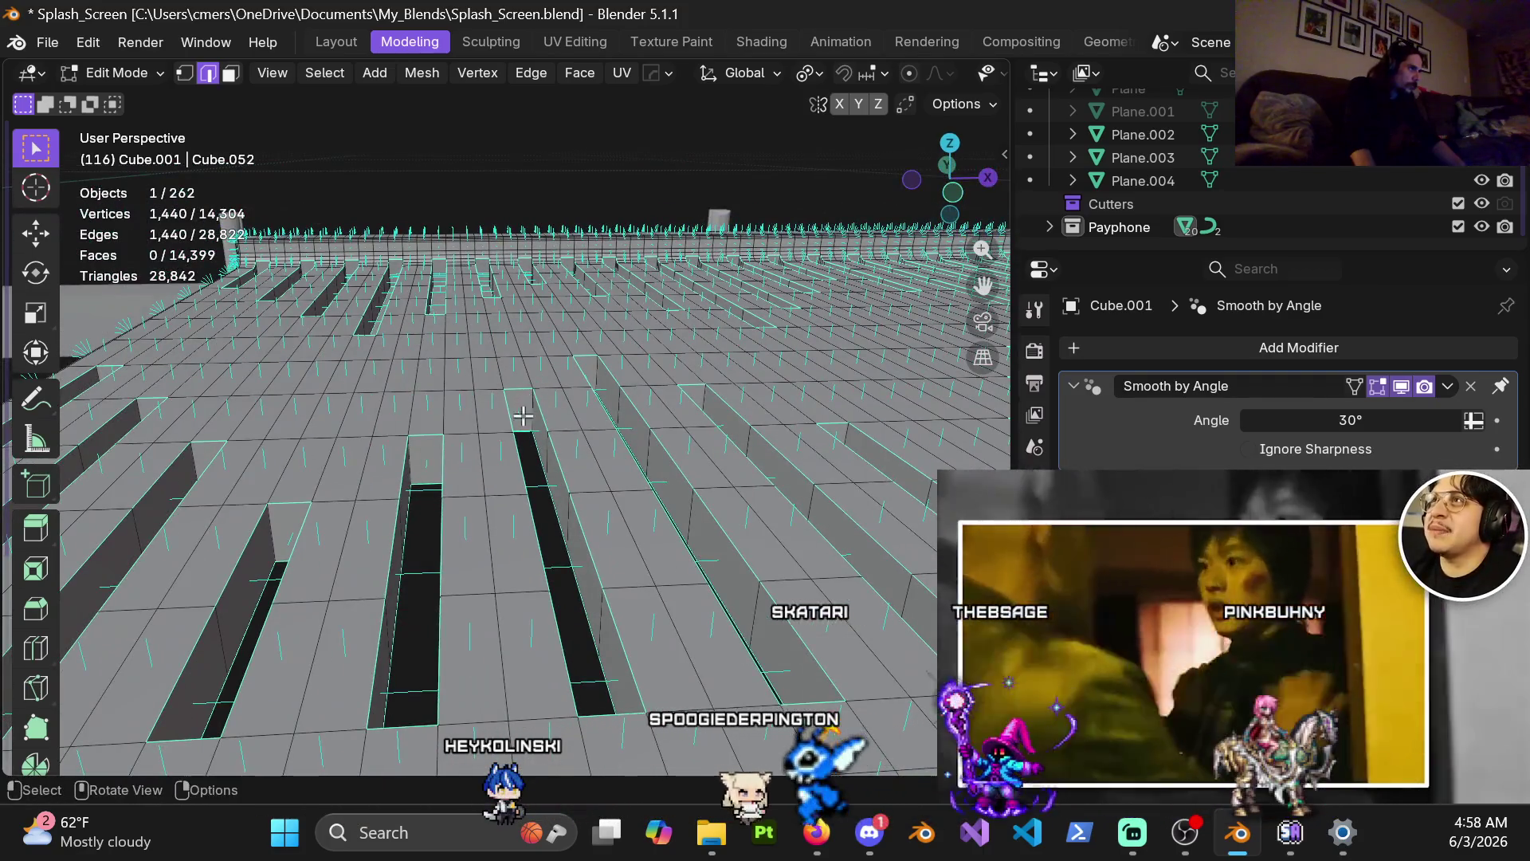
scroll(526, 412, up, 3)
mouse_move(592, 489)
shift+middle_down()
mouse_move(407, 421)
mouse_move(468, 392)
mouse_move(529, 406)
shift+middle_up()
Add the missing edge, bevel the rims at 0.00127 m width with 3 segments, and return to Object Mode.
shift+click(437, 414)
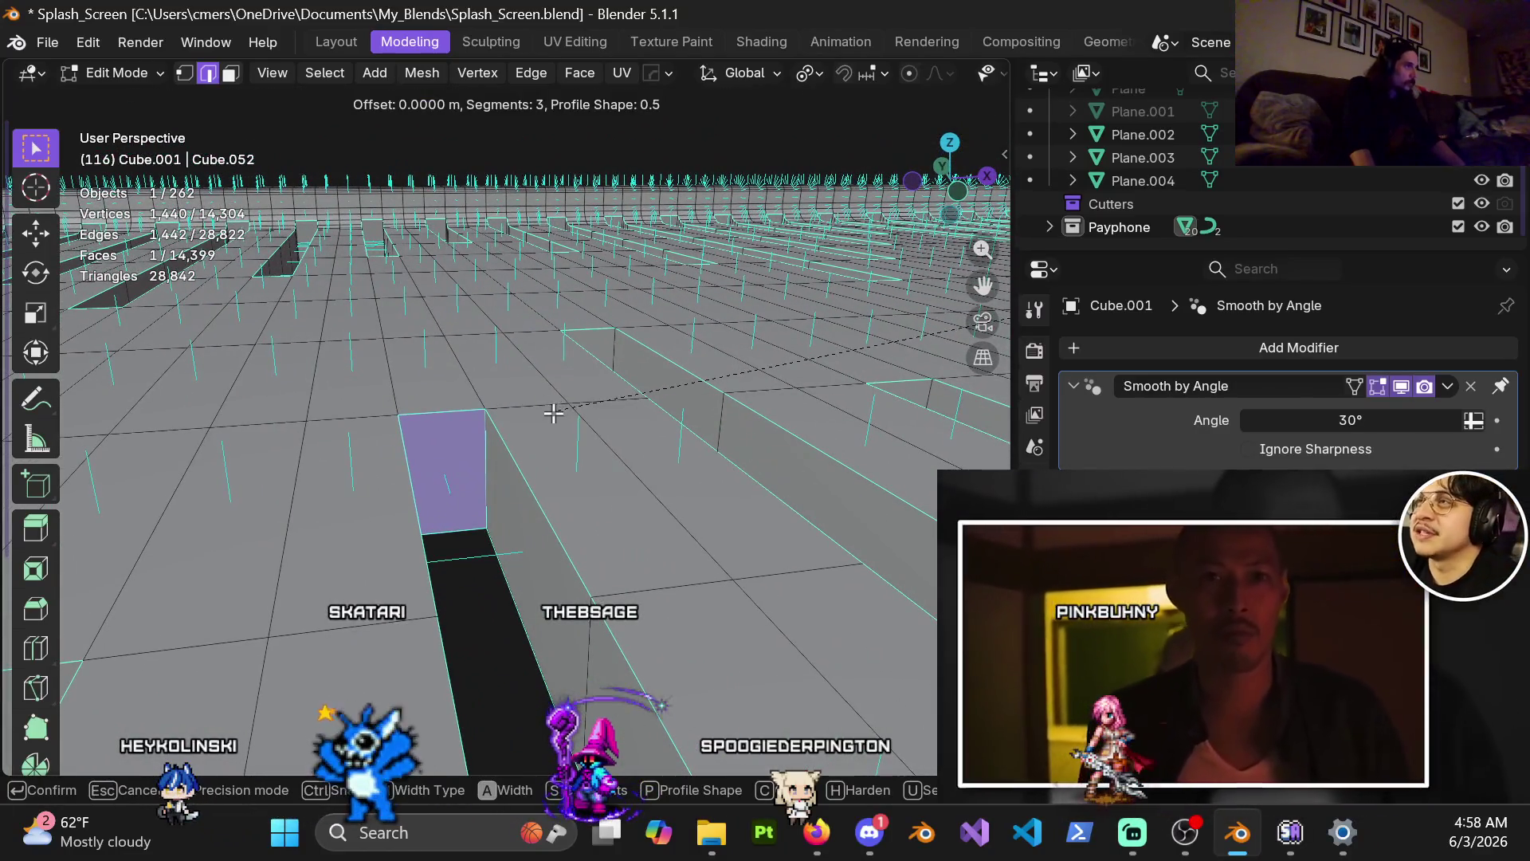
mouse_move(541, 410)
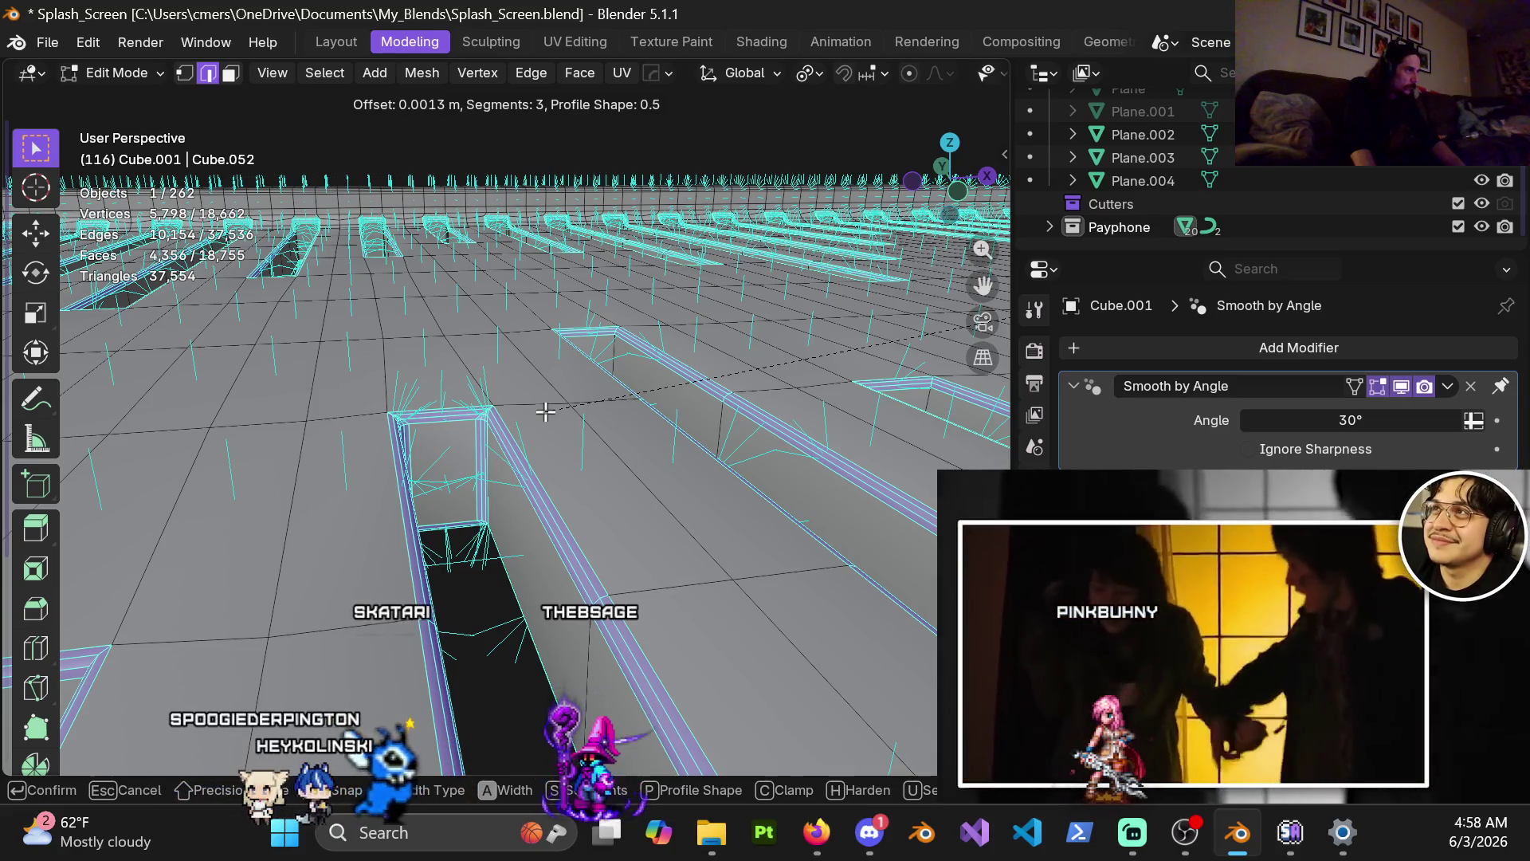
click(545, 411)
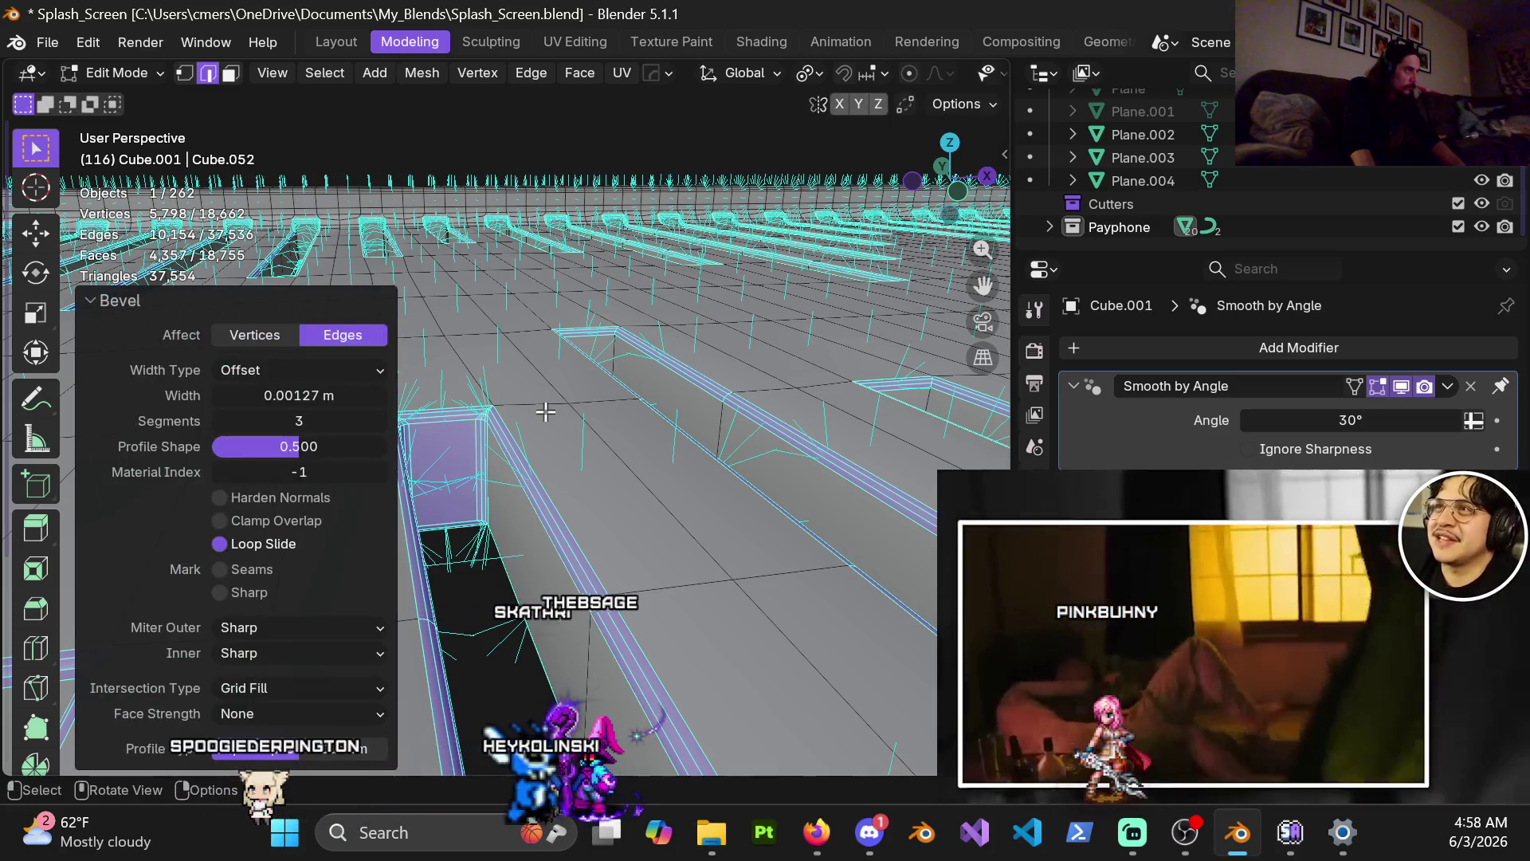
key(ctrl+Tab)
click(517, 395)
mouse_move(516, 395)
middle_down()
mouse_move(502, 373)
mouse_move(504, 418)
mouse_move(470, 415)
middle_up()
Inspect the beveled grate from a low frontal view, then go back into Edit Mode.
scroll(470, 414, down, 8)
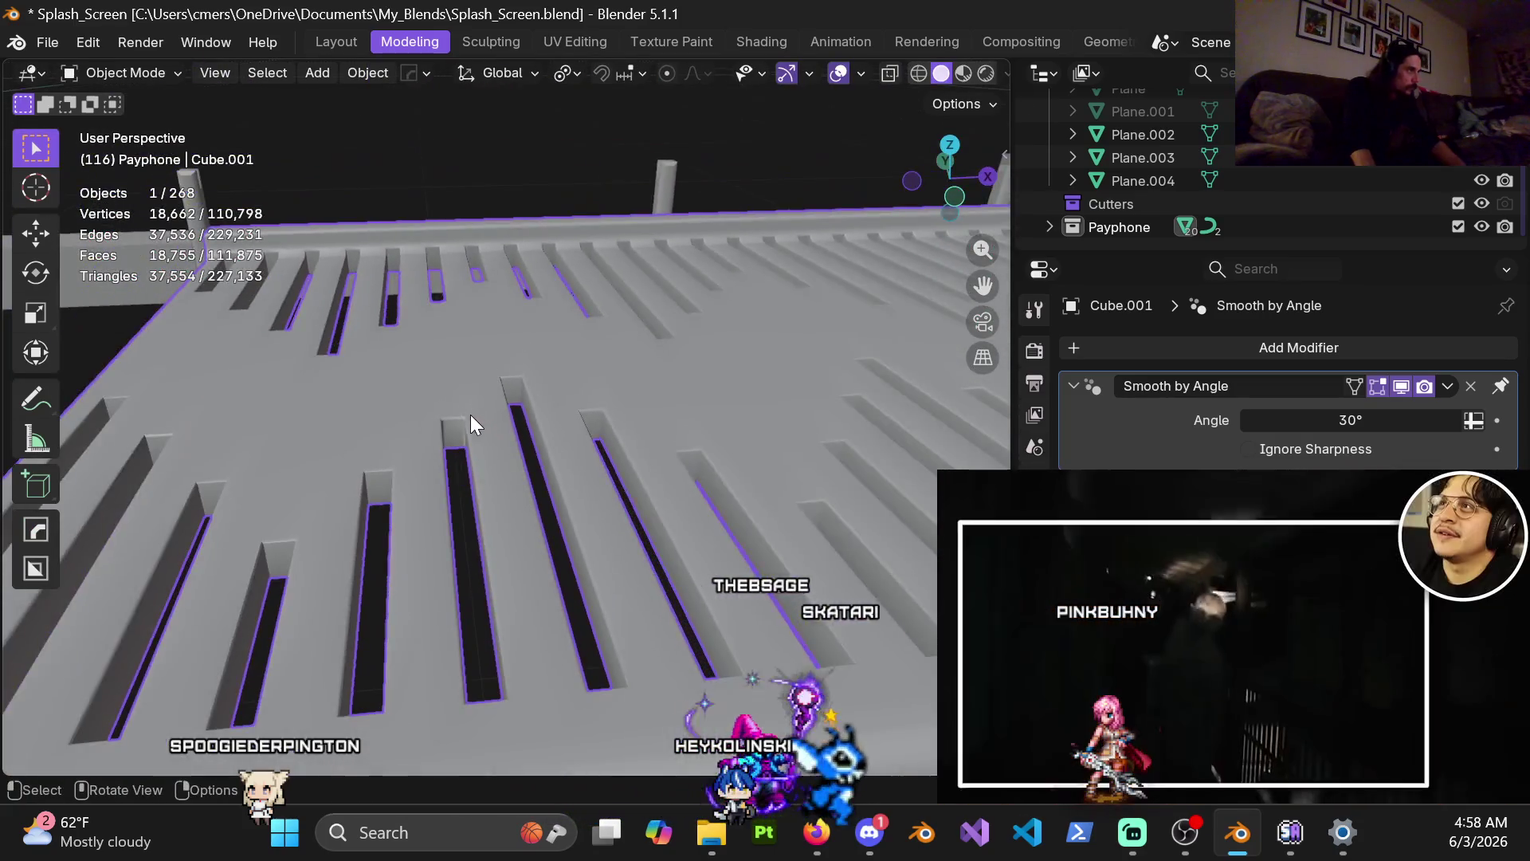
mouse_move(527, 327)
middle_down()
mouse_move(549, 347)
mouse_move(550, 319)
mouse_move(547, 369)
mouse_move(524, 351)
middle_up()
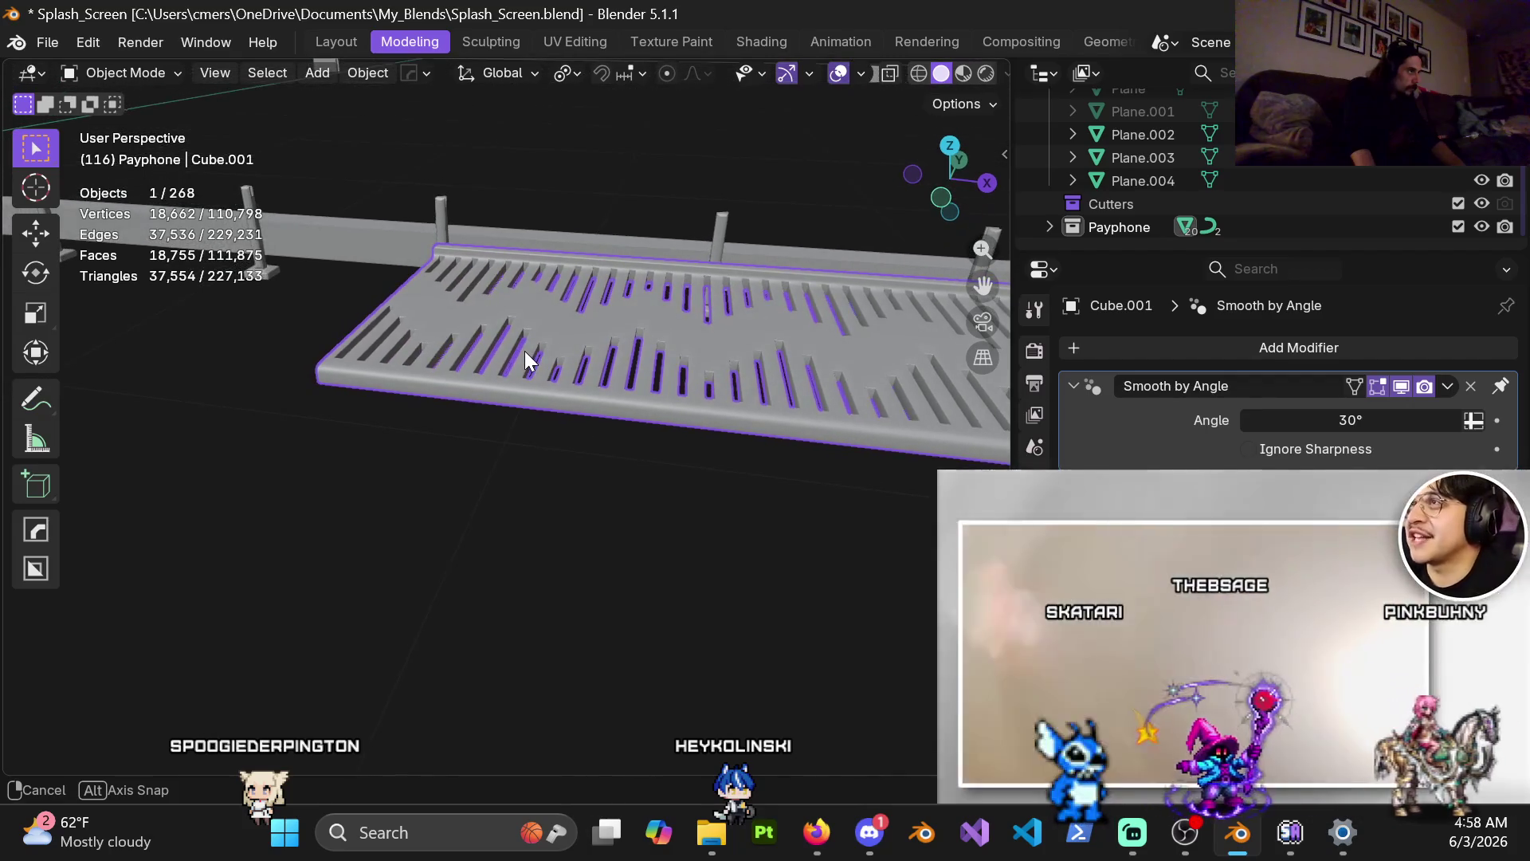
scroll(558, 350, up, 6)
key(Tab)
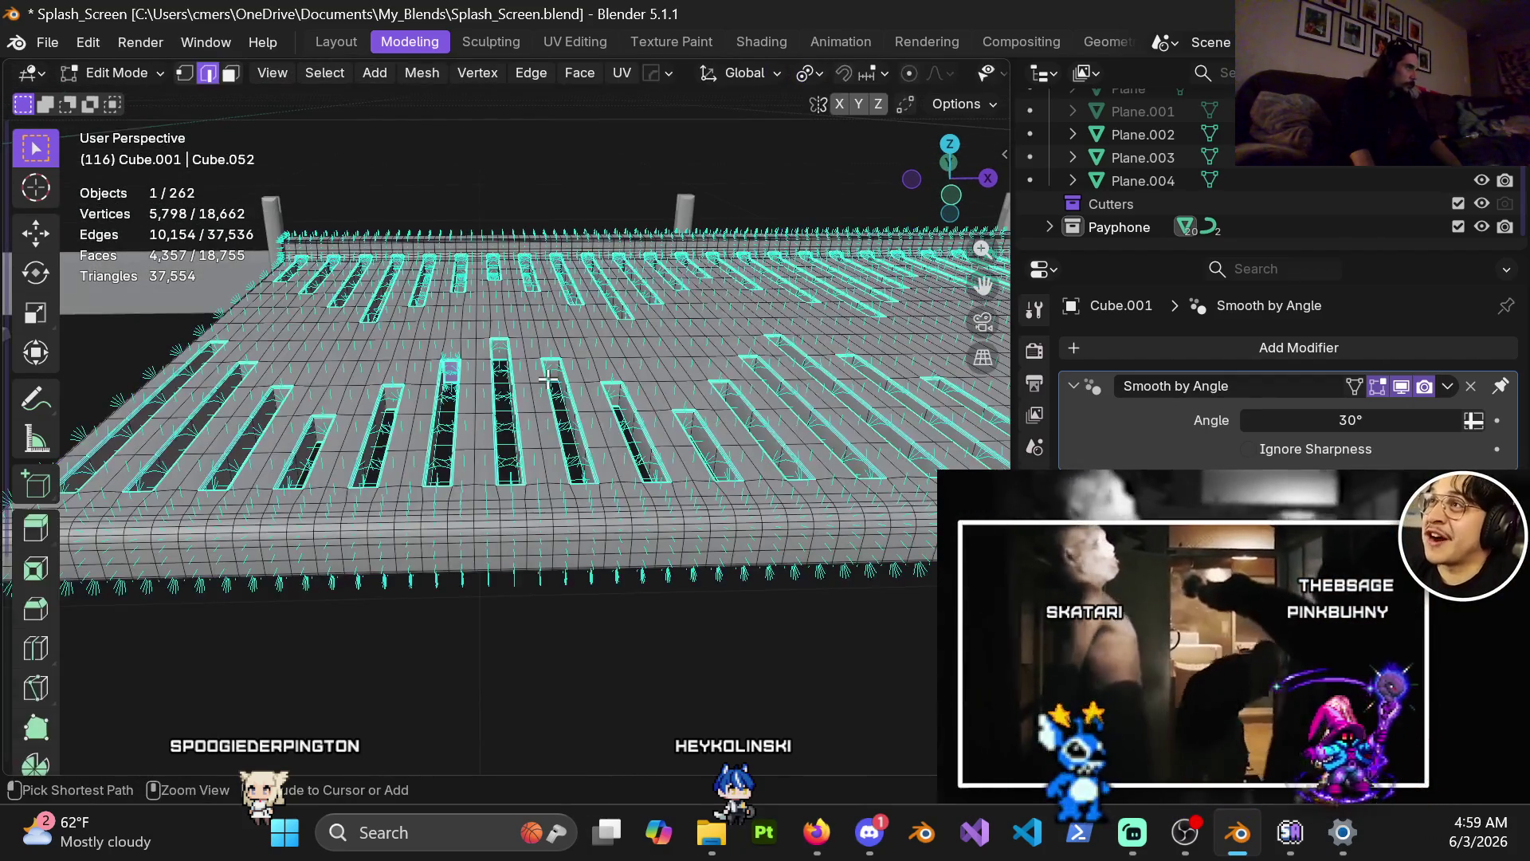
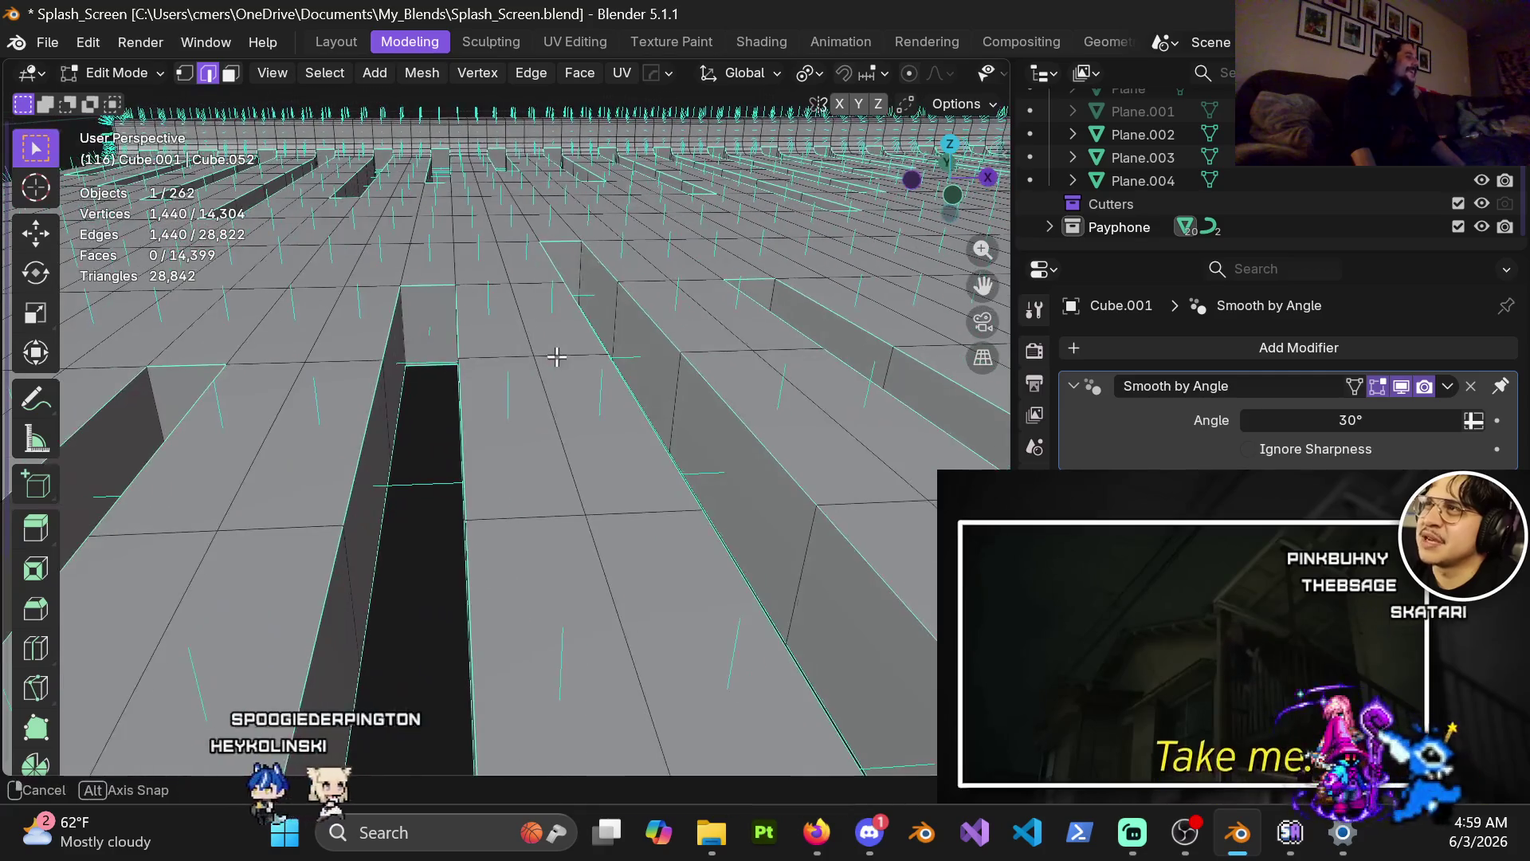
Bevel the selected slot edges with 3 segments at 0.00131 m width, then return to Object Mode.
key(ctrl+b)
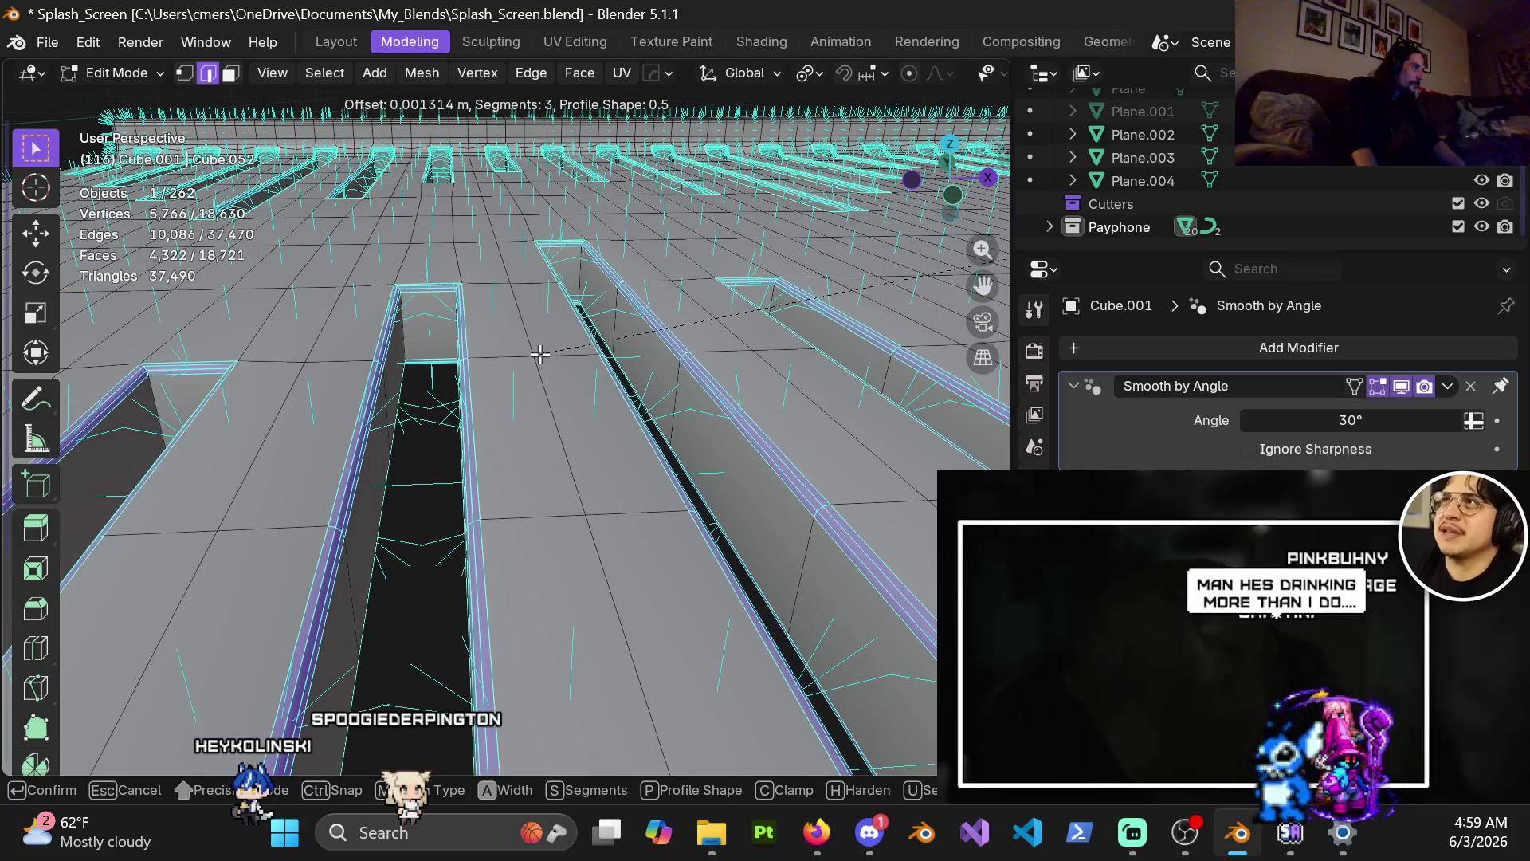
click(540, 354)
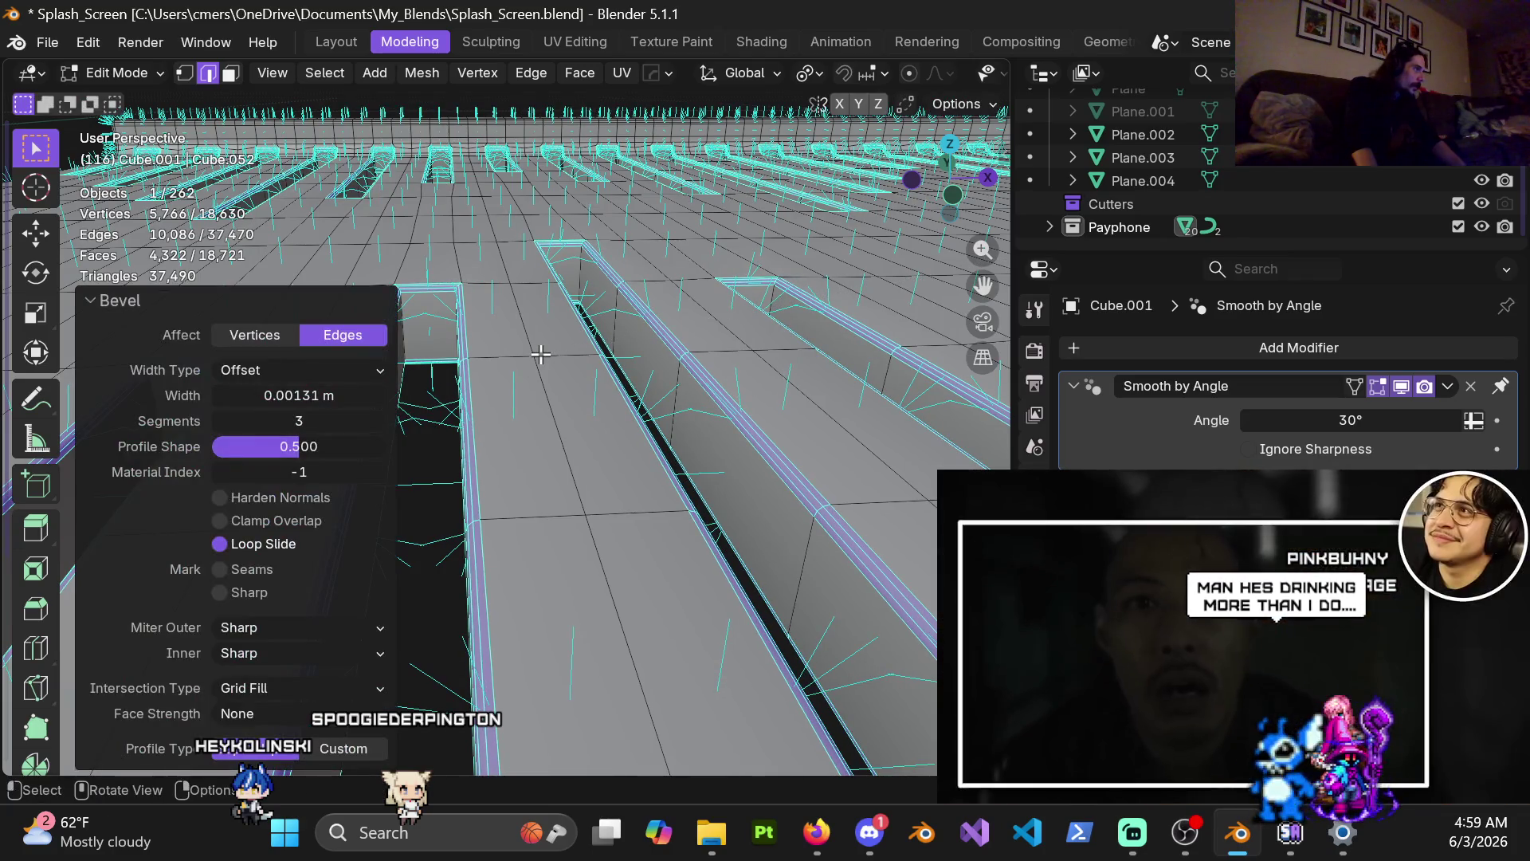
scroll(542, 355, down, 2)
key(Tab)
scroll(532, 427, down, 5)
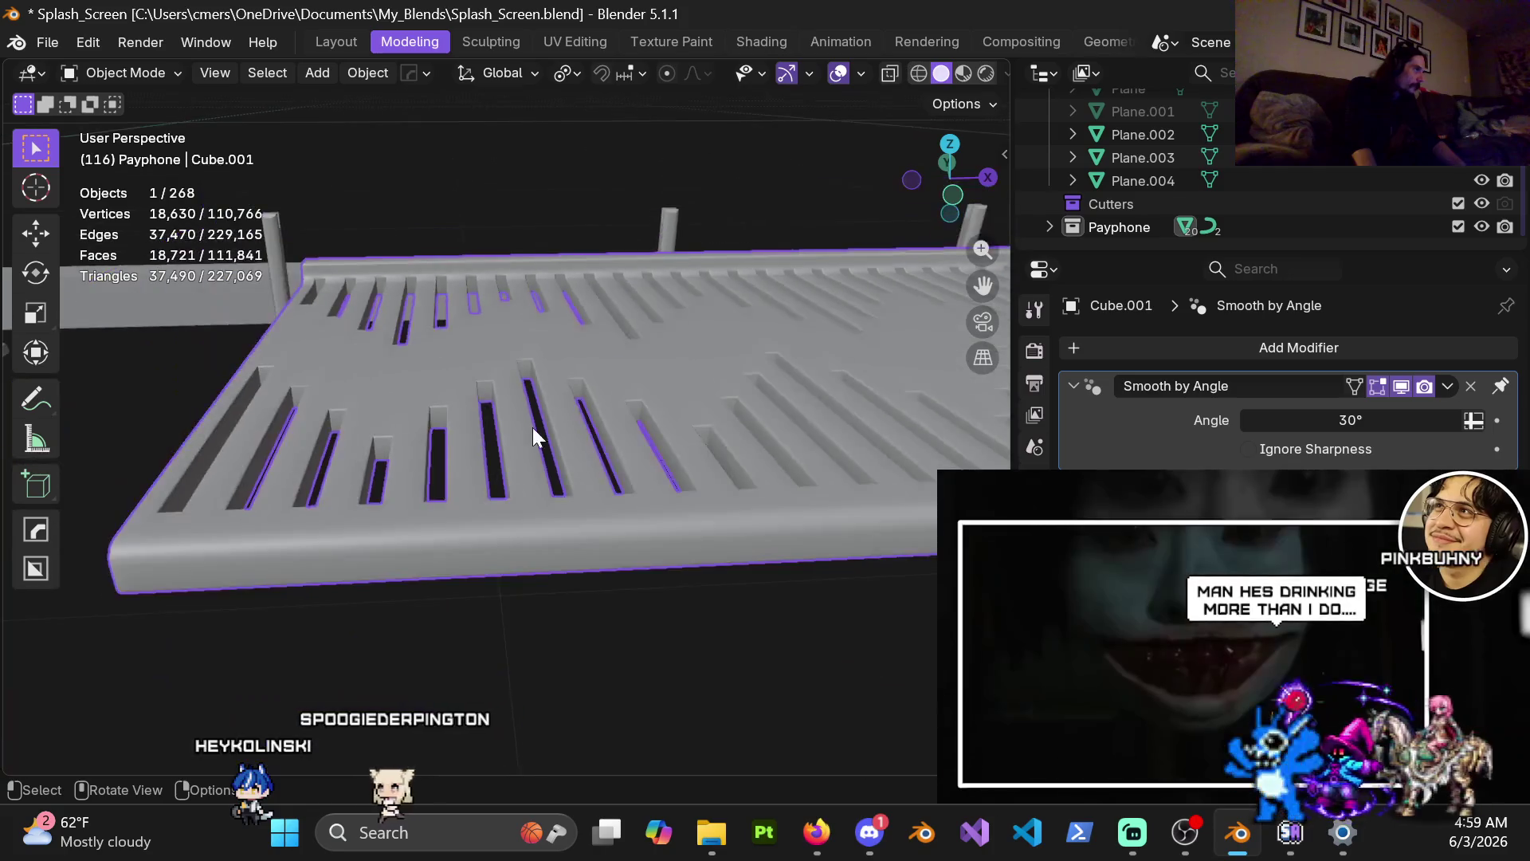
mouse_move(539, 434)
middle_down()
mouse_move(820, 342)
mouse_move(457, 330)
mouse_move(472, 362)
mouse_move(567, 327)
mouse_move(610, 332)
mouse_move(482, 351)
mouse_move(496, 340)
middle_up()
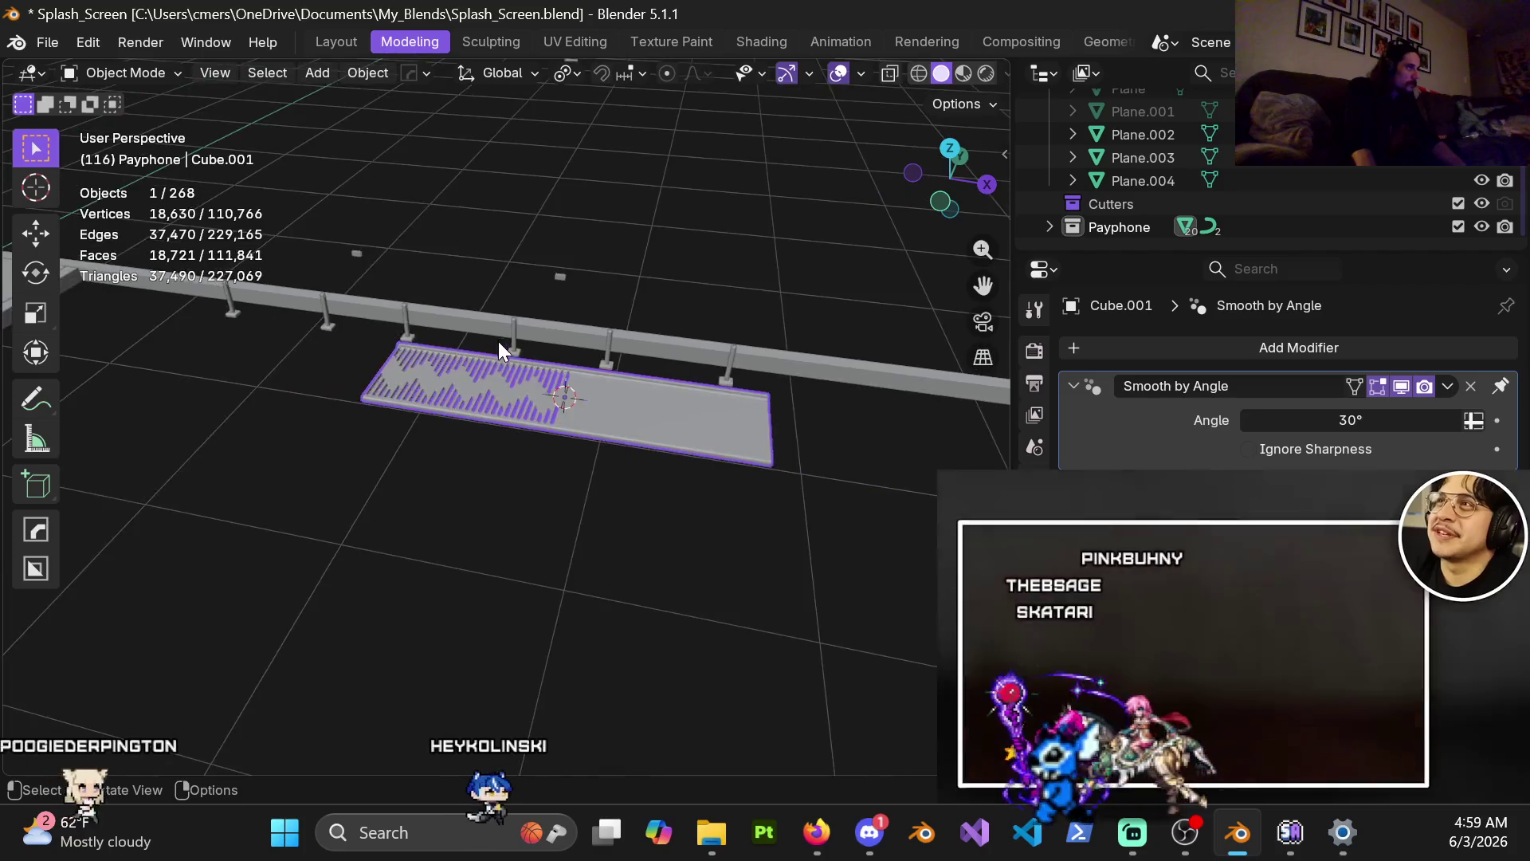
click(505, 510)
mouse_move(505, 511)
middle_down()
mouse_move(529, 502)
mouse_move(529, 434)
mouse_move(513, 417)
mouse_move(520, 458)
middle_up()
scroll(518, 418, up, 4)
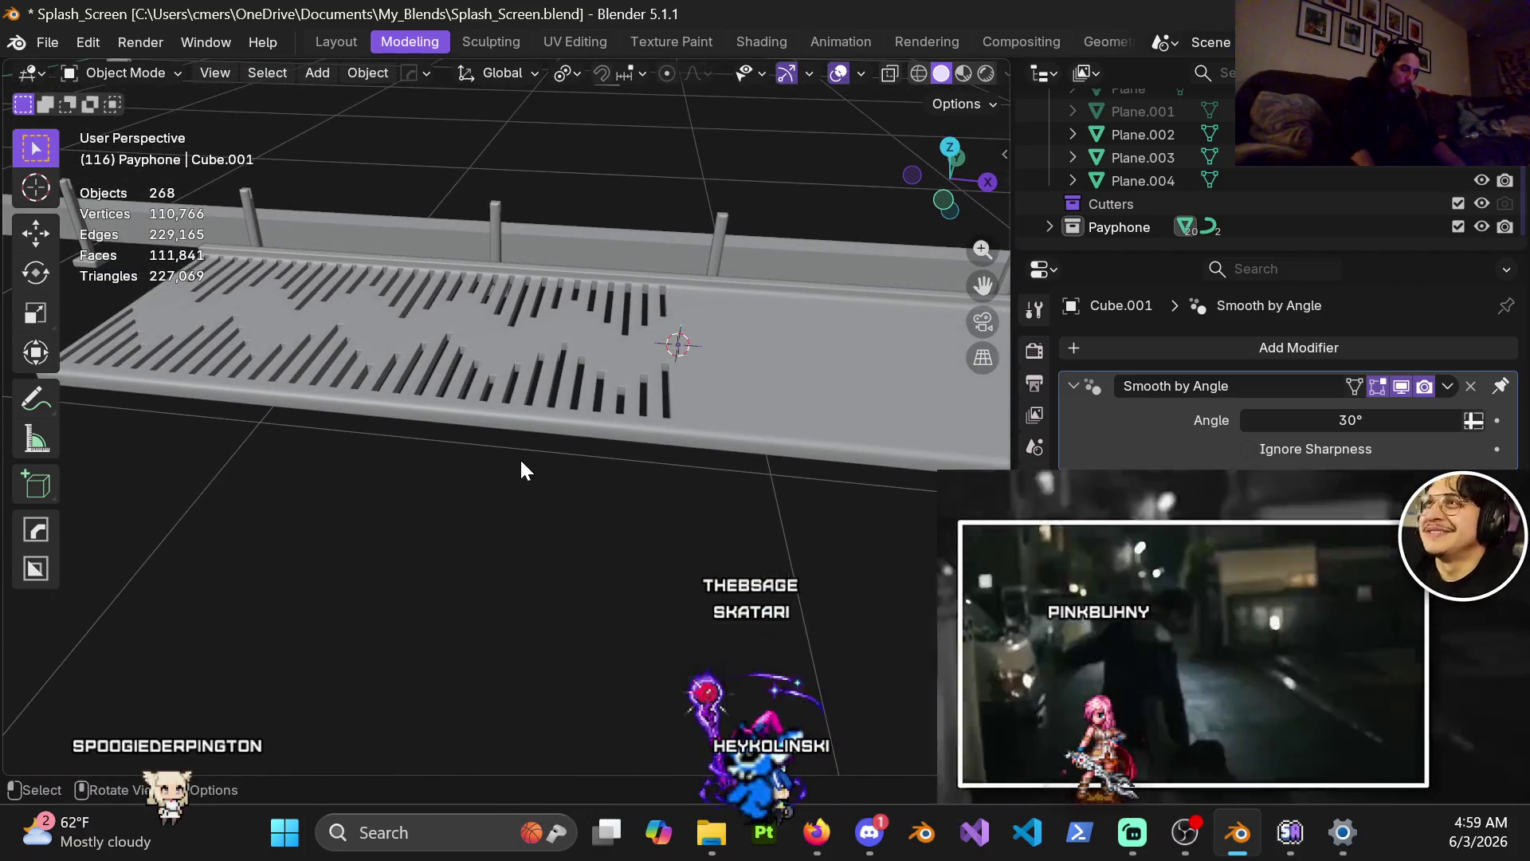
key(KP_0)
scroll(639, 462, up, 6)
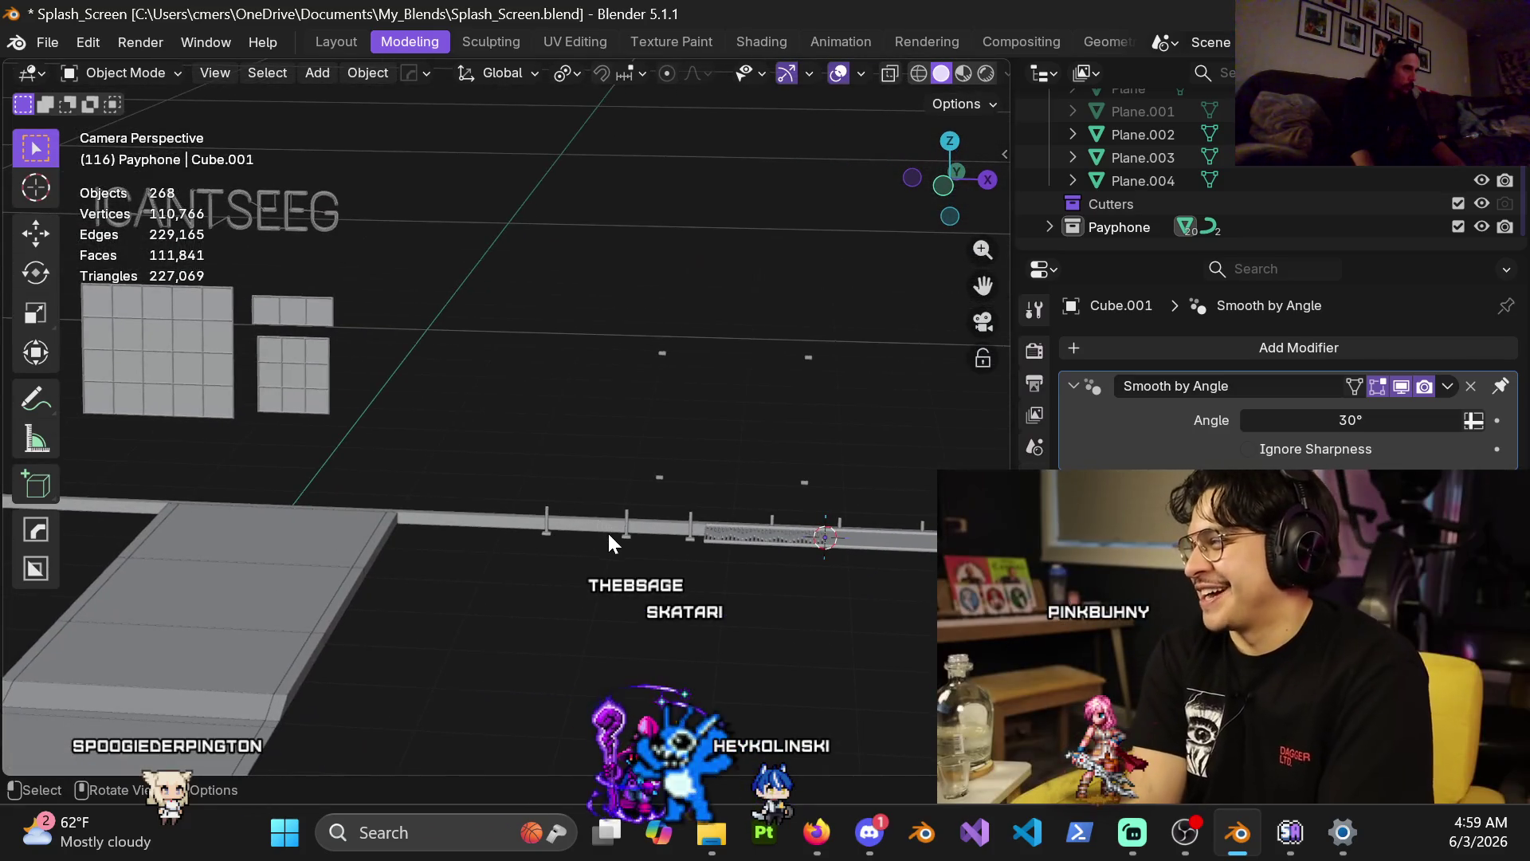
middle_drag(738, 544, 682, 431)
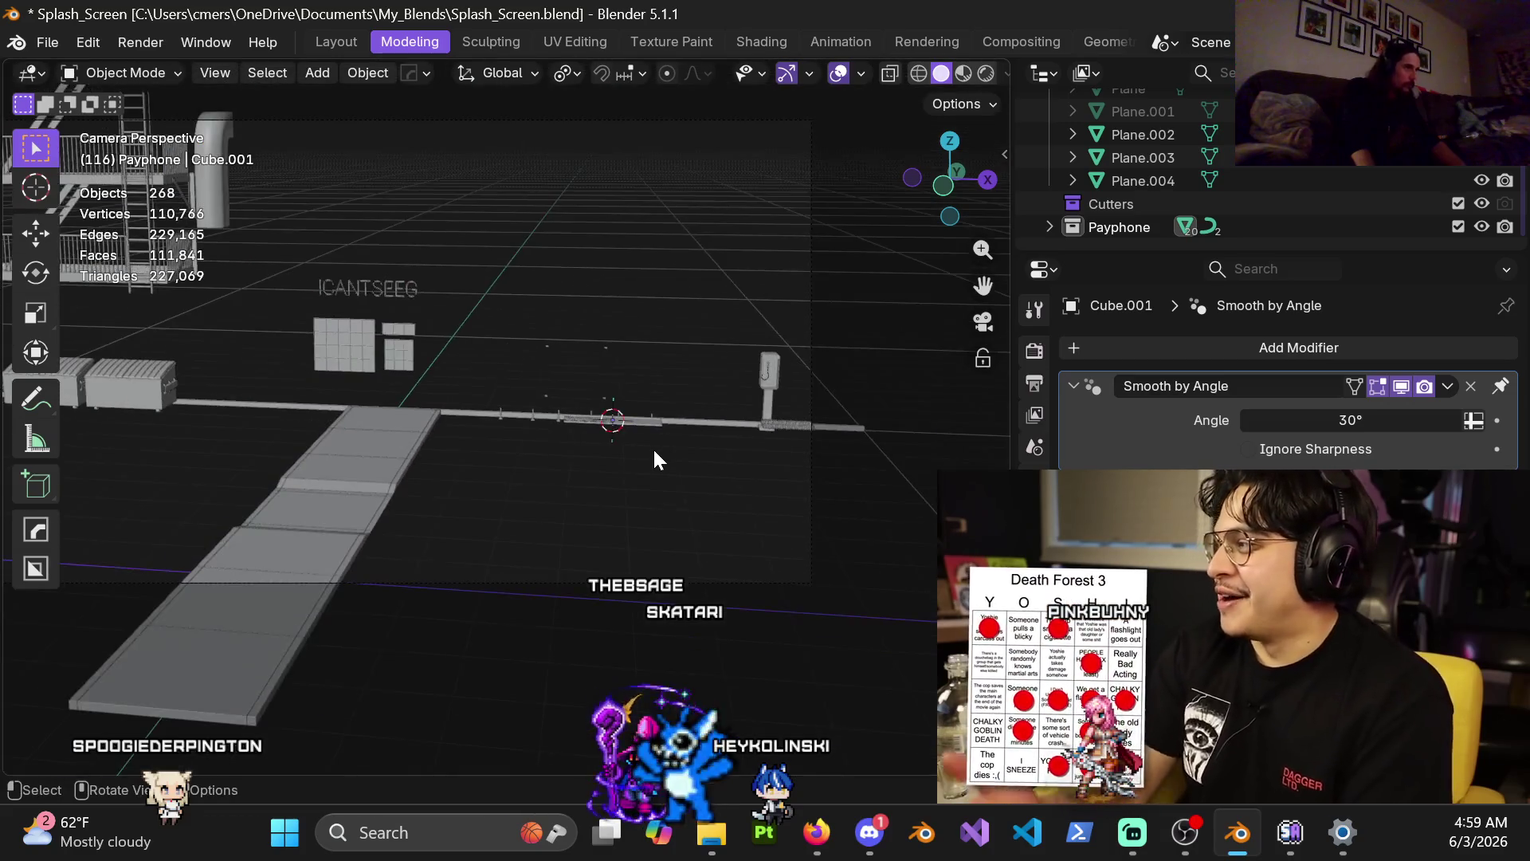
mouse_move(666, 504)
middle_down()
mouse_move(778, 421)
mouse_move(433, 473)
mouse_move(588, 479)
mouse_move(518, 405)
middle_up()
scroll(542, 407, up, 3)
click(563, 410)
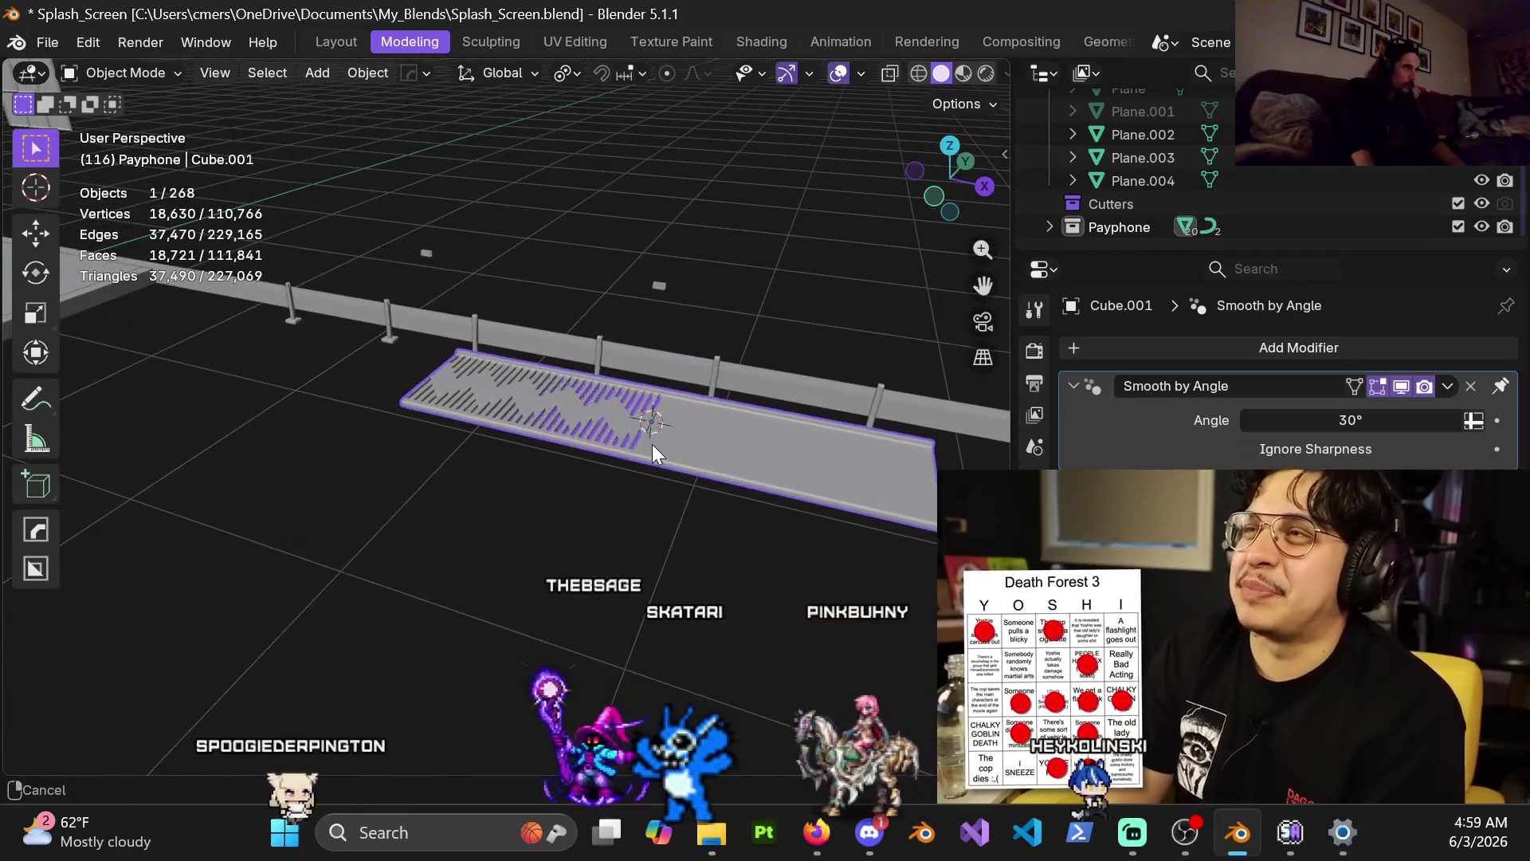
key(ctrl+Tab)
click(707, 449)
Mirror the zigzag slot pattern via -X so it is symmetric across the grating's length.
scroll(479, 438, up, 5)
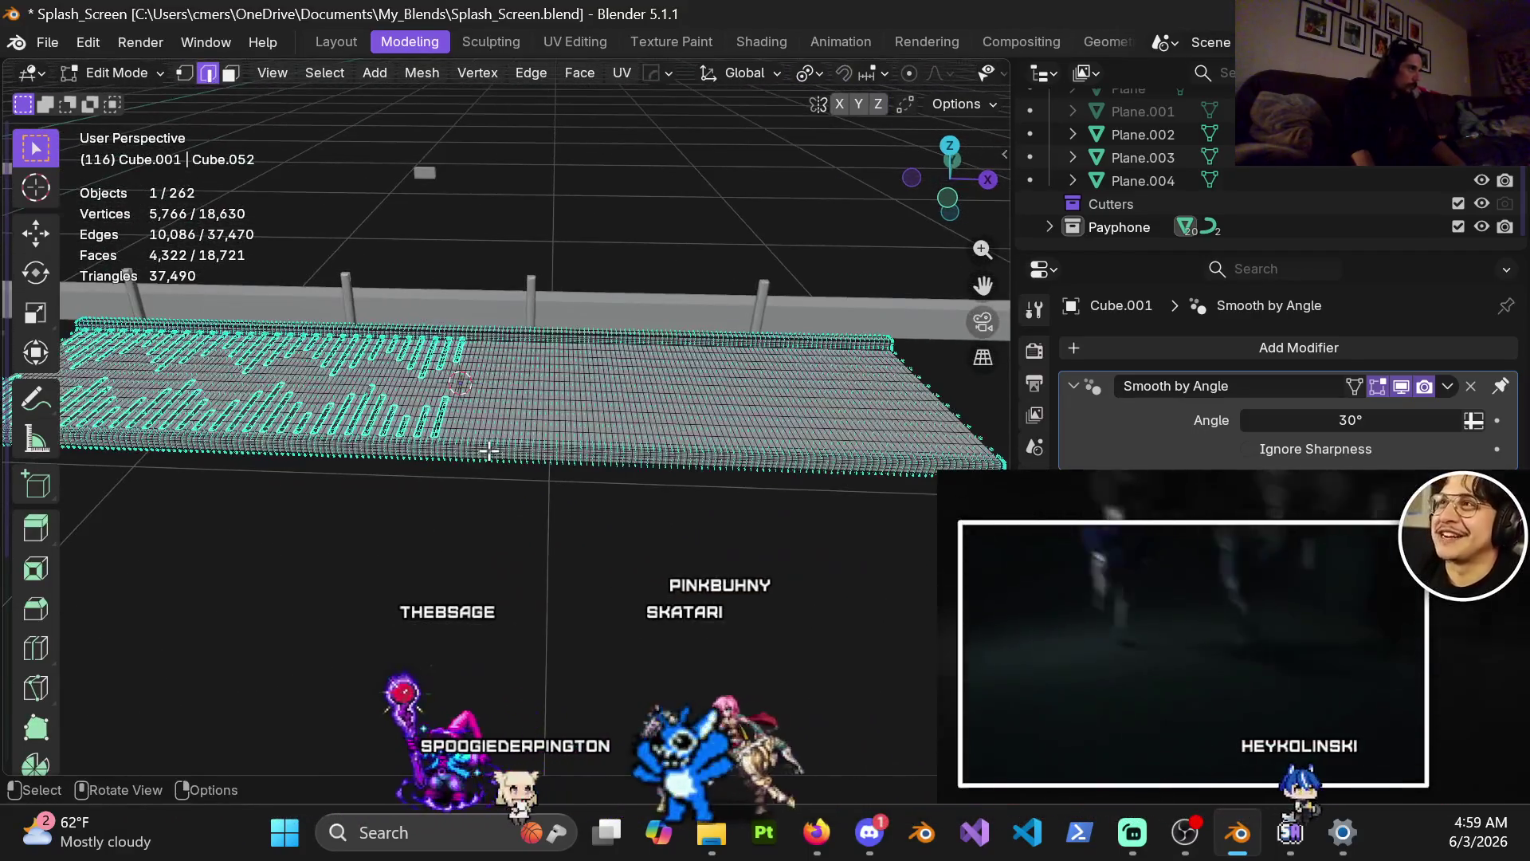
key(alt+x)
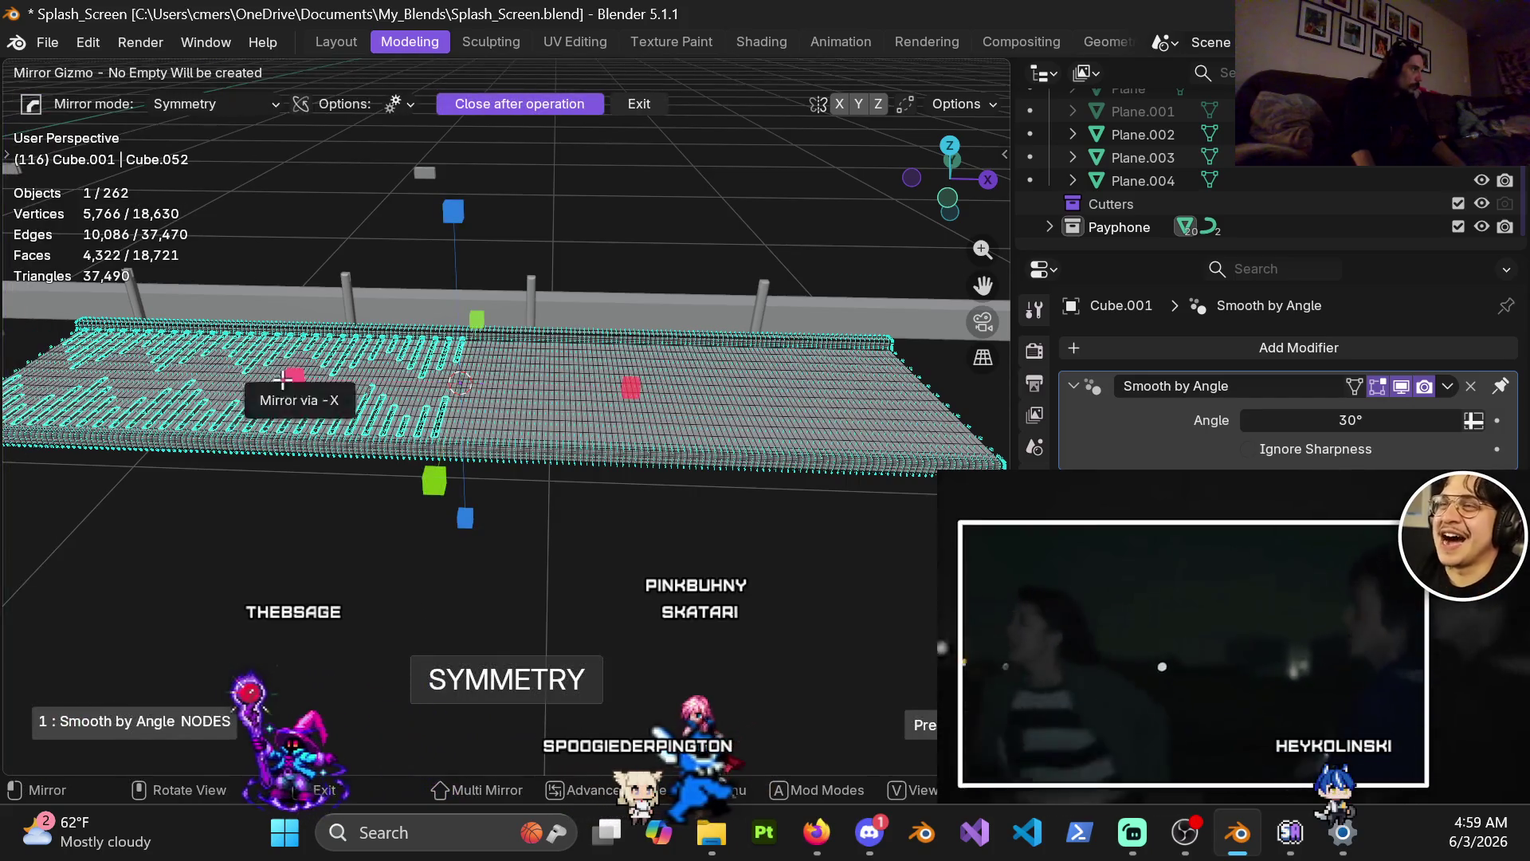
click(288, 379)
Return the grating to Object Mode, deselect it, and orbit to an overhead view.
key(ctrl+Tab)
click(503, 512)
click(503, 514)
mouse_move(594, 443)
middle_down()
mouse_move(531, 443)
mouse_move(676, 433)
mouse_move(629, 563)
mouse_move(403, 510)
mouse_move(256, 397)
mouse_move(418, 544)
mouse_move(637, 435)
mouse_move(491, 403)
mouse_move(287, 422)
mouse_move(485, 366)
mouse_move(605, 399)
mouse_move(666, 353)
mouse_move(395, 423)
middle_up()
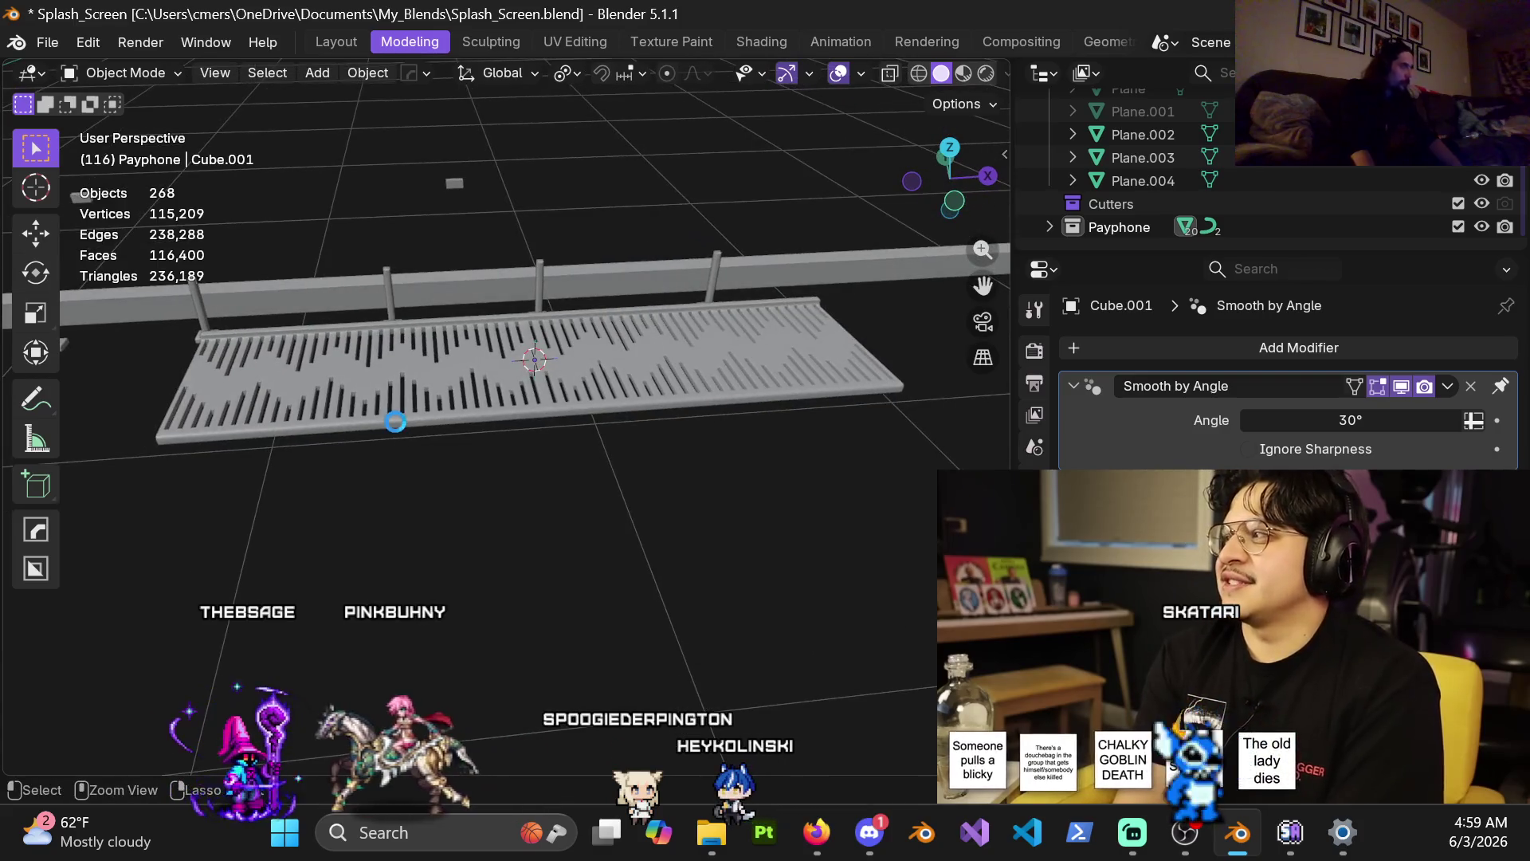
key(ctrl+s)
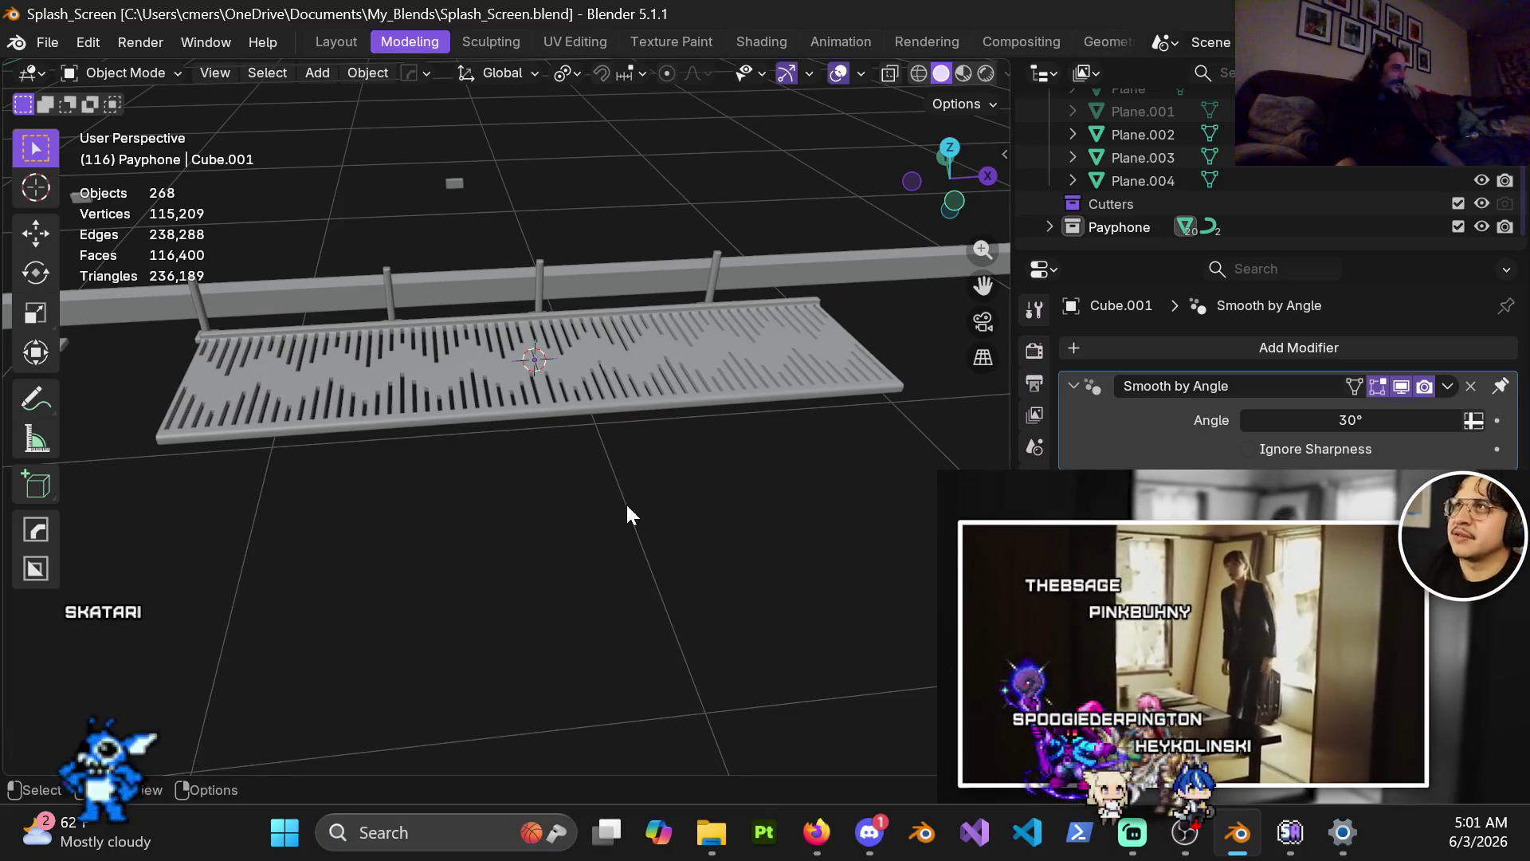
middle_drag(520, 385, 618, 355)
scroll(611, 420, up, 2)
mouse_move(611, 420)
middle_down()
mouse_move(659, 386)
mouse_move(620, 440)
mouse_move(600, 434)
mouse_move(681, 410)
mouse_move(679, 451)
middle_up()
scroll(620, 440, down, 3)
key(ctrl+s)
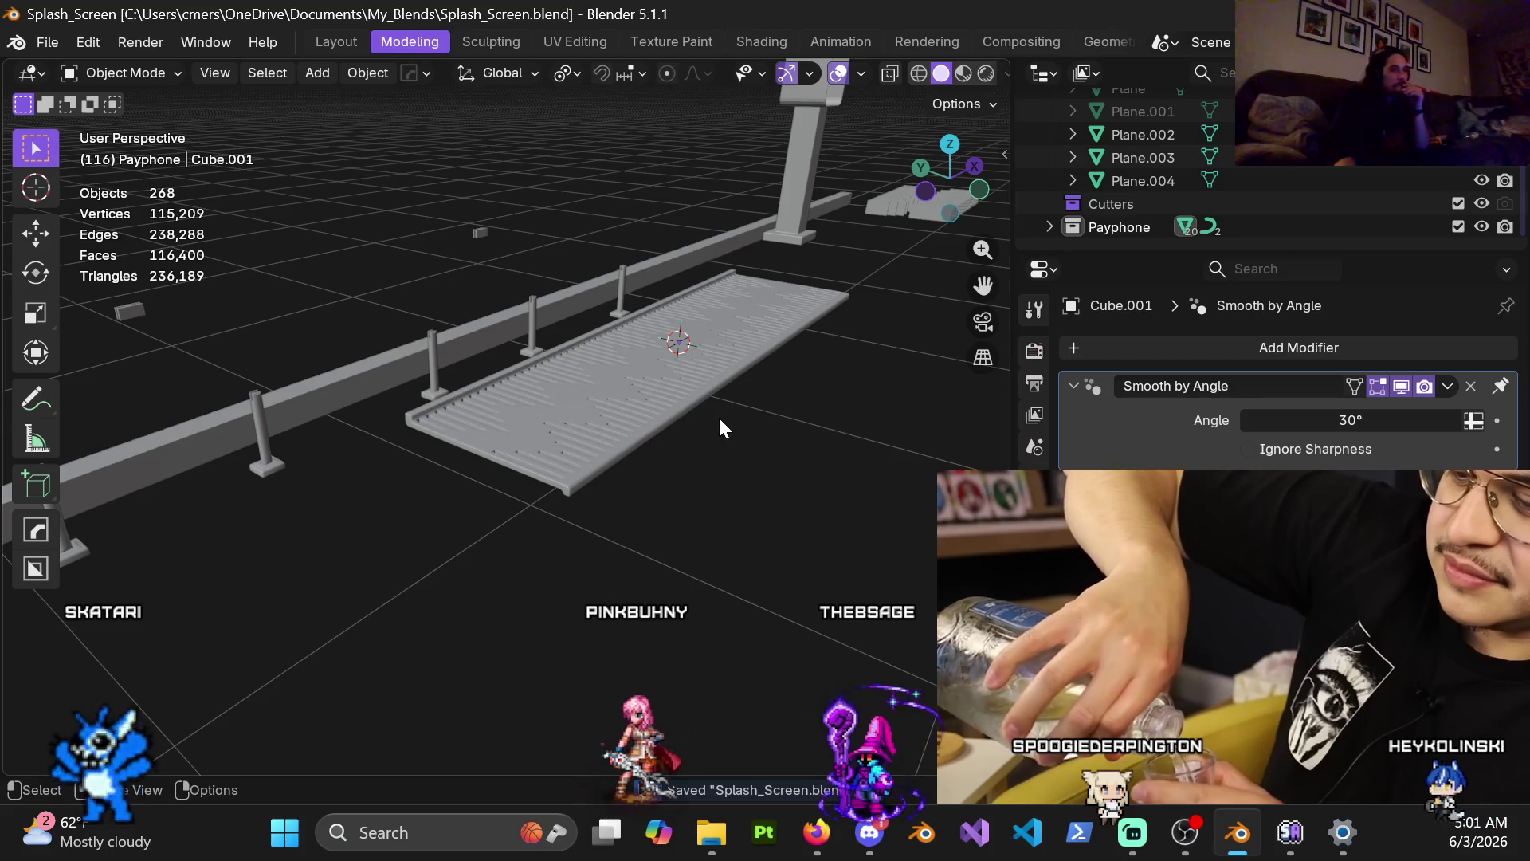